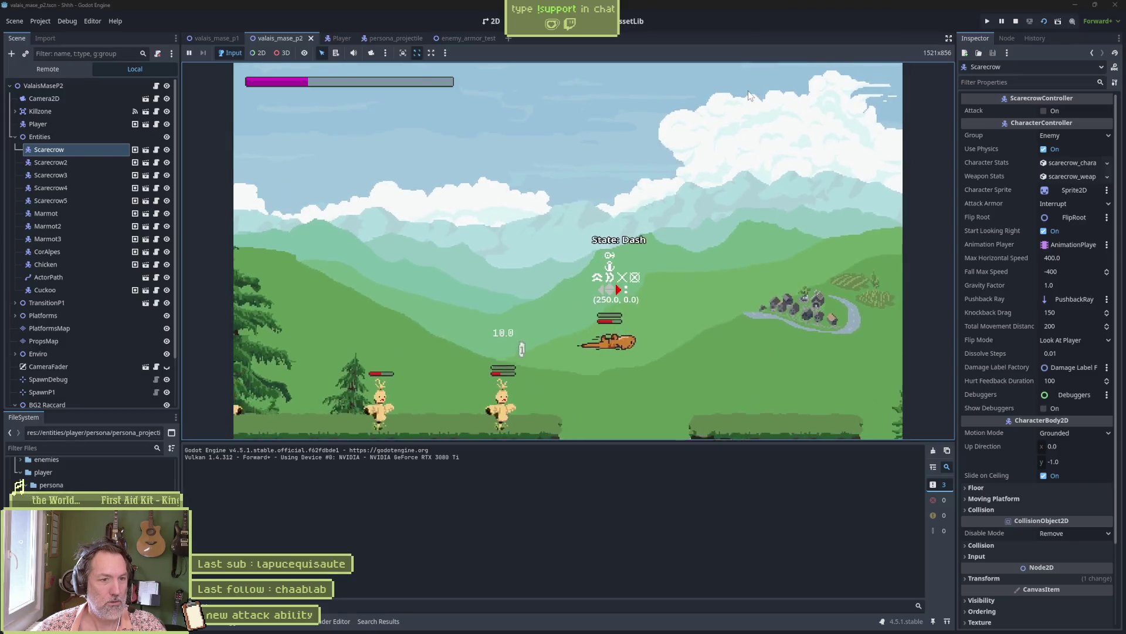
key("Right")
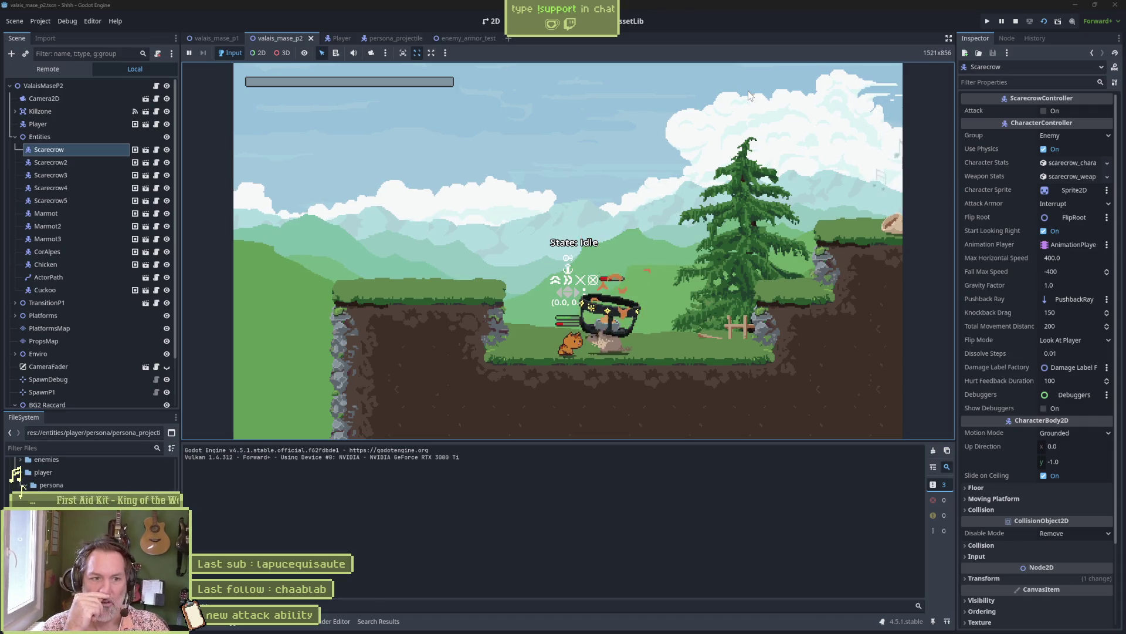
Step: Walk the player right, then stop the scarecrow level playtest with F8
key("F8")
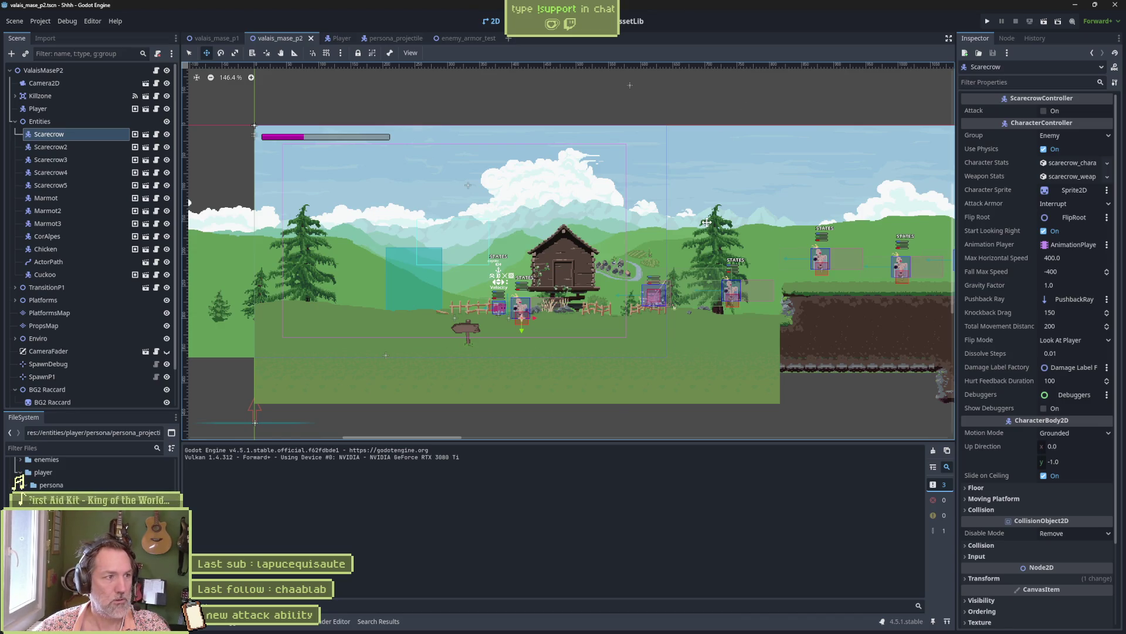
Step: In persona_projectile, raise the PersonaProjectile's weapon Damage from 50 to 100
left_click(394, 38)
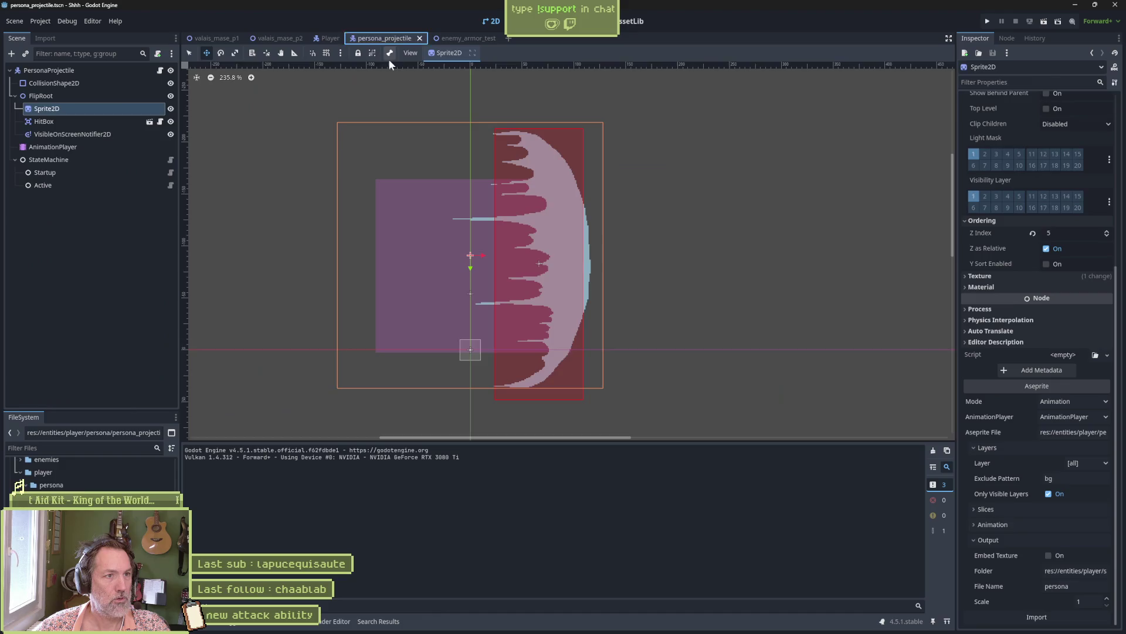
left_click(121, 73)
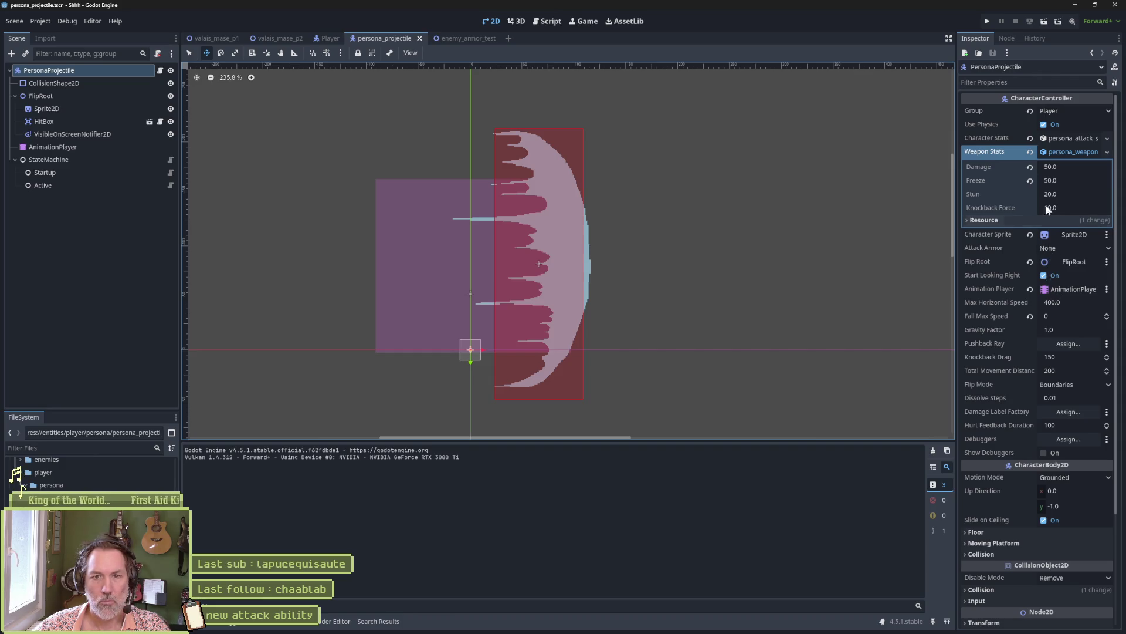
left_click(1071, 167)
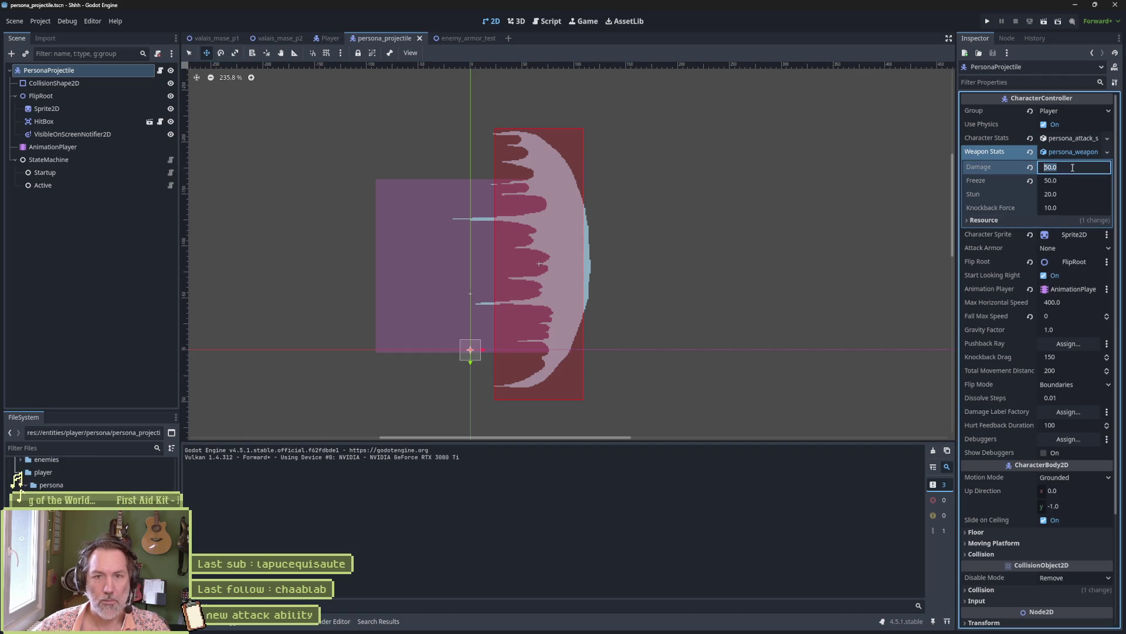
type("100")
key("Return")
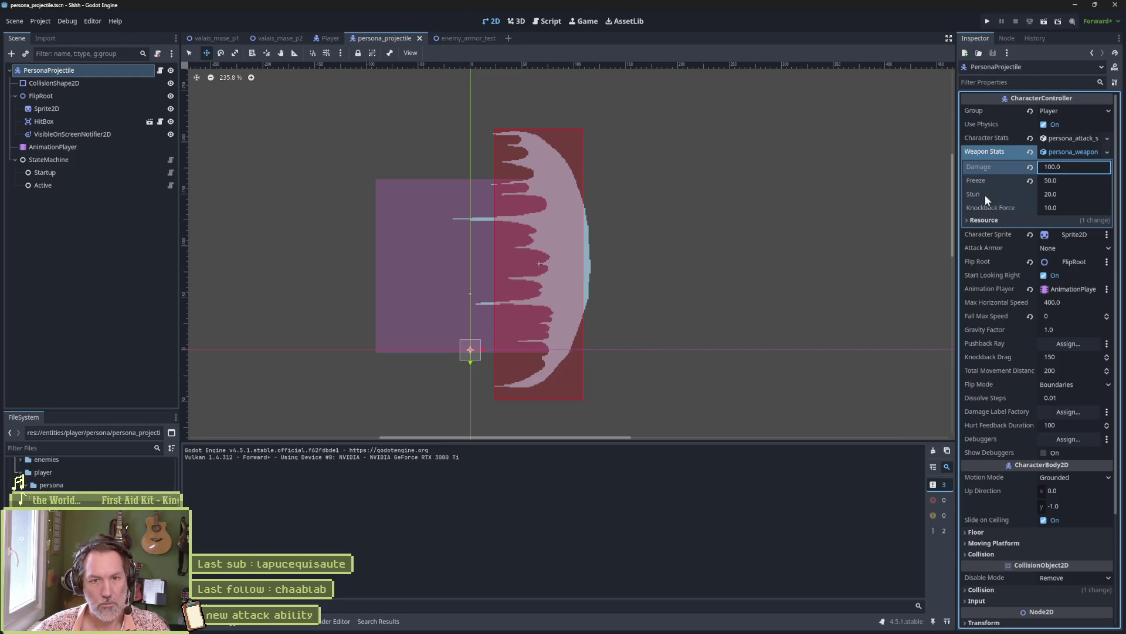
left_click(985, 194)
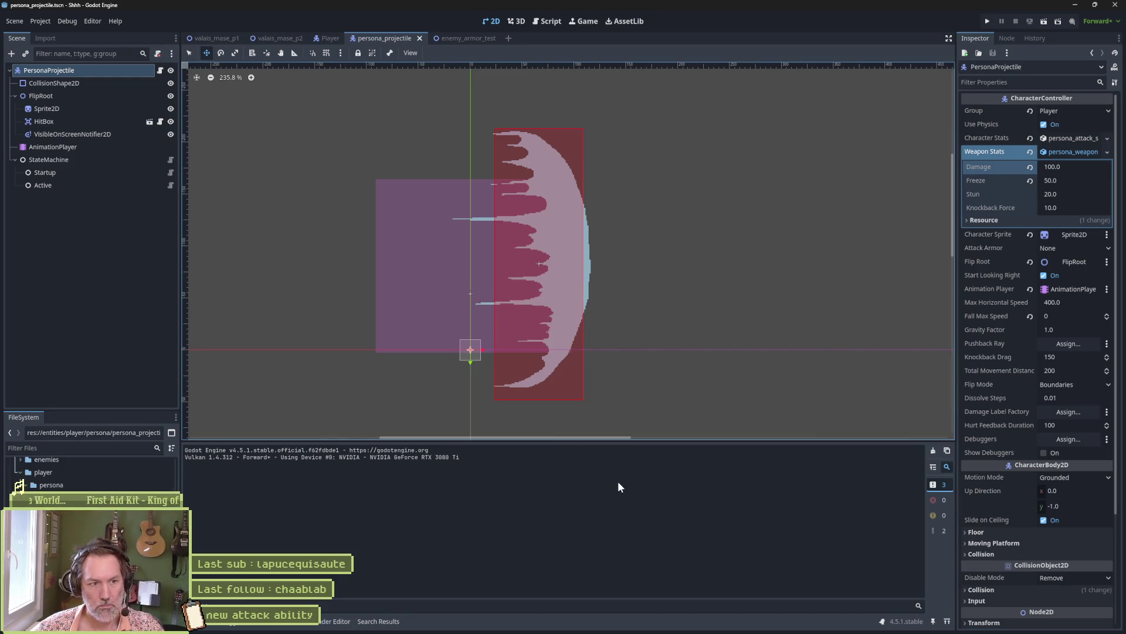
left_click(276, 37)
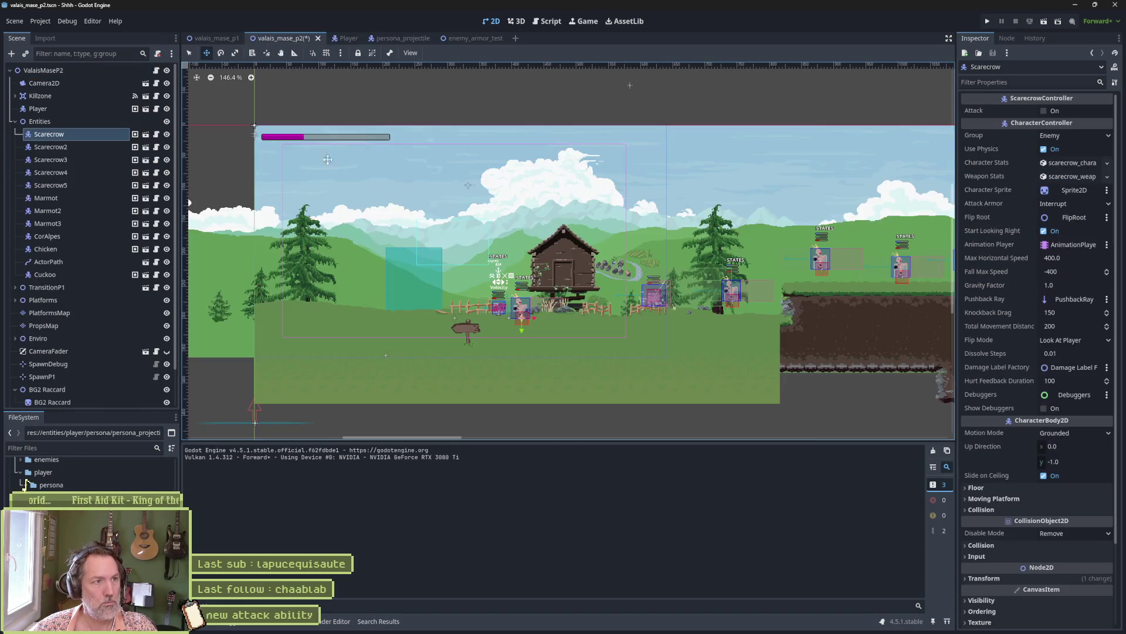
key("F6")
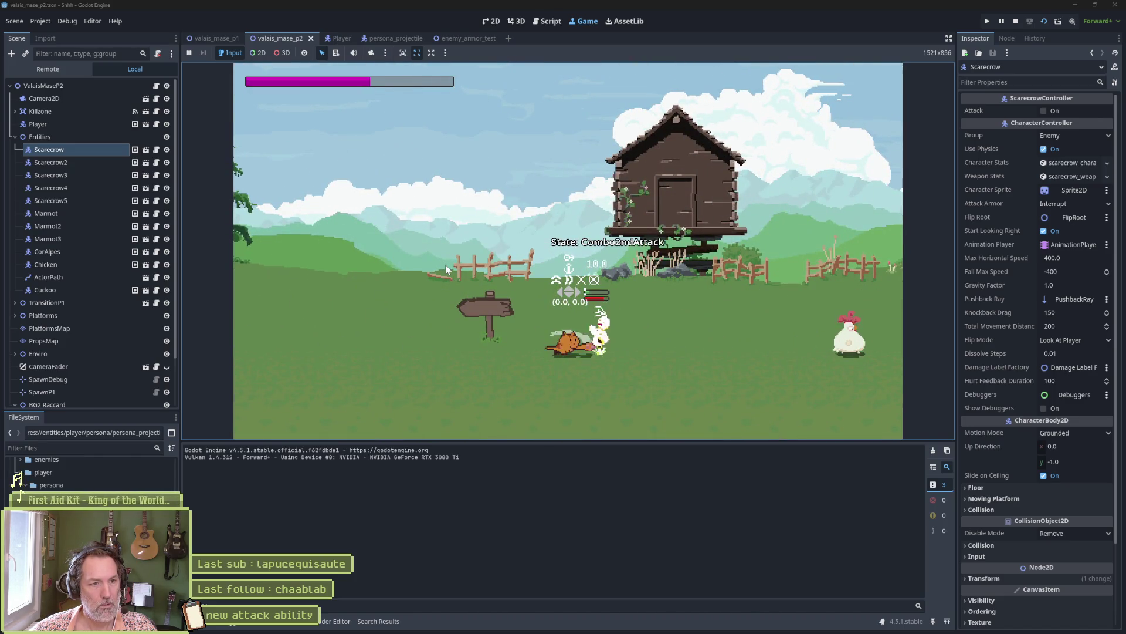
key("Left")
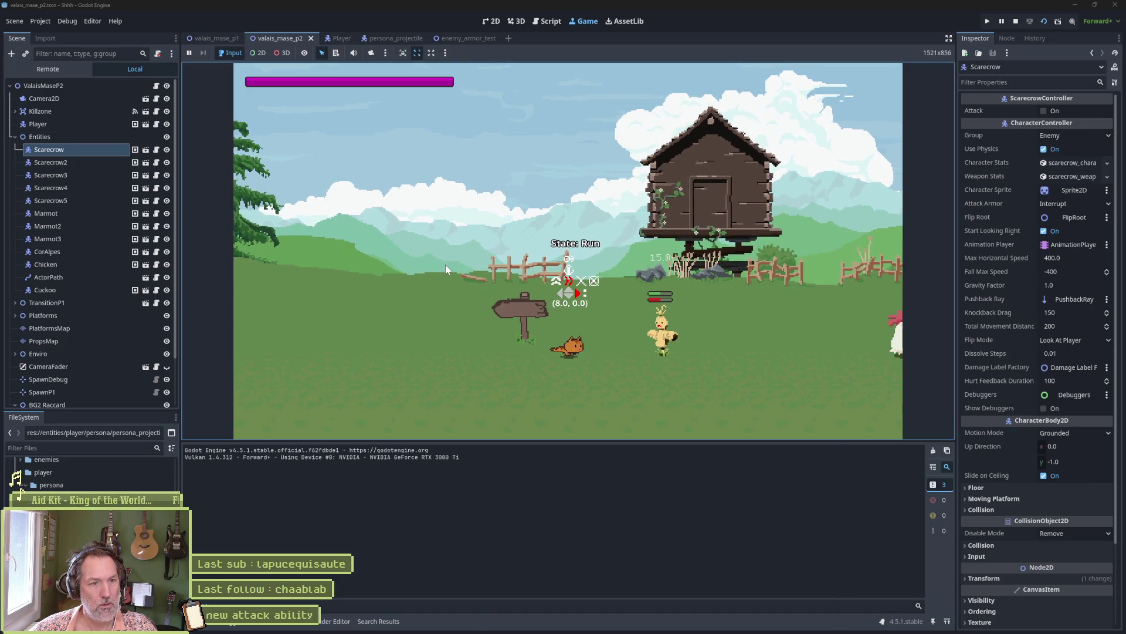
key("Right")
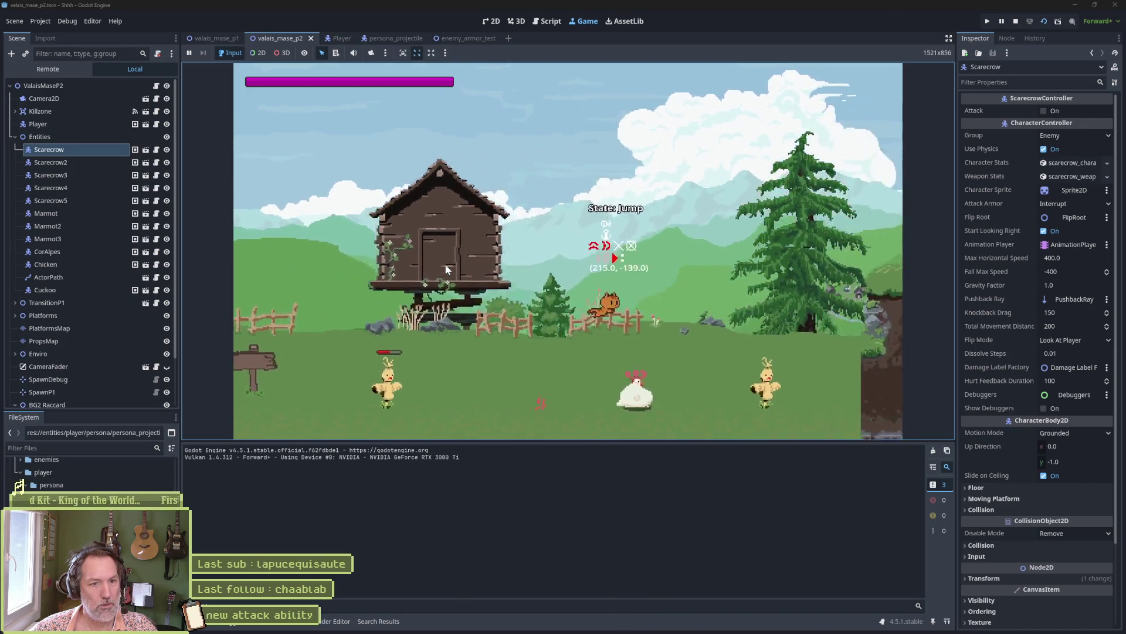
key("shift")
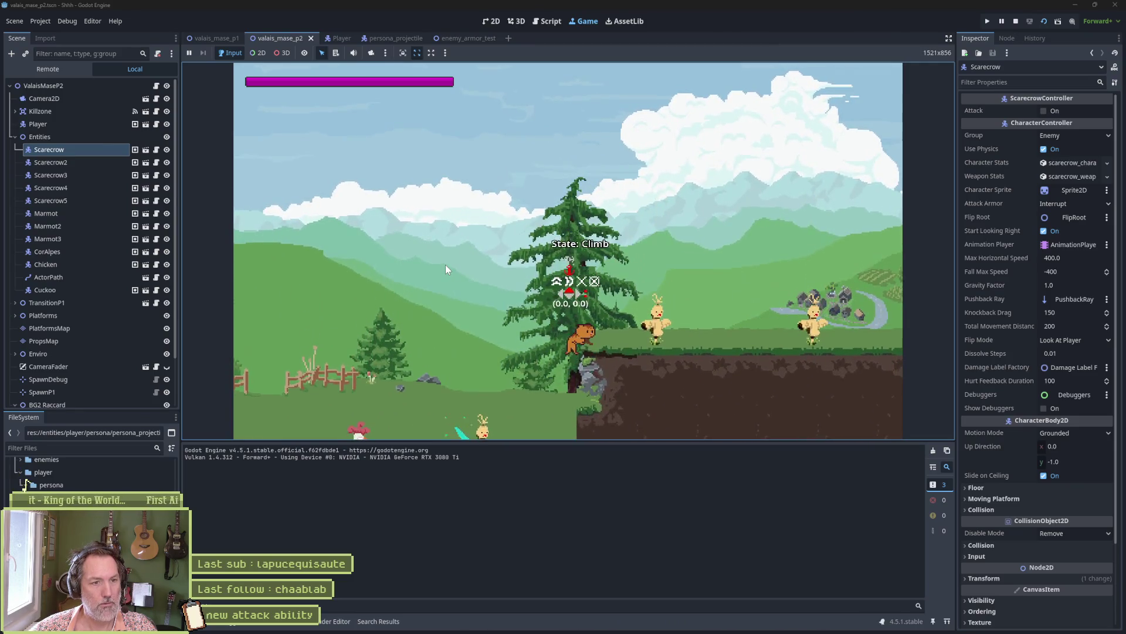
key("e")
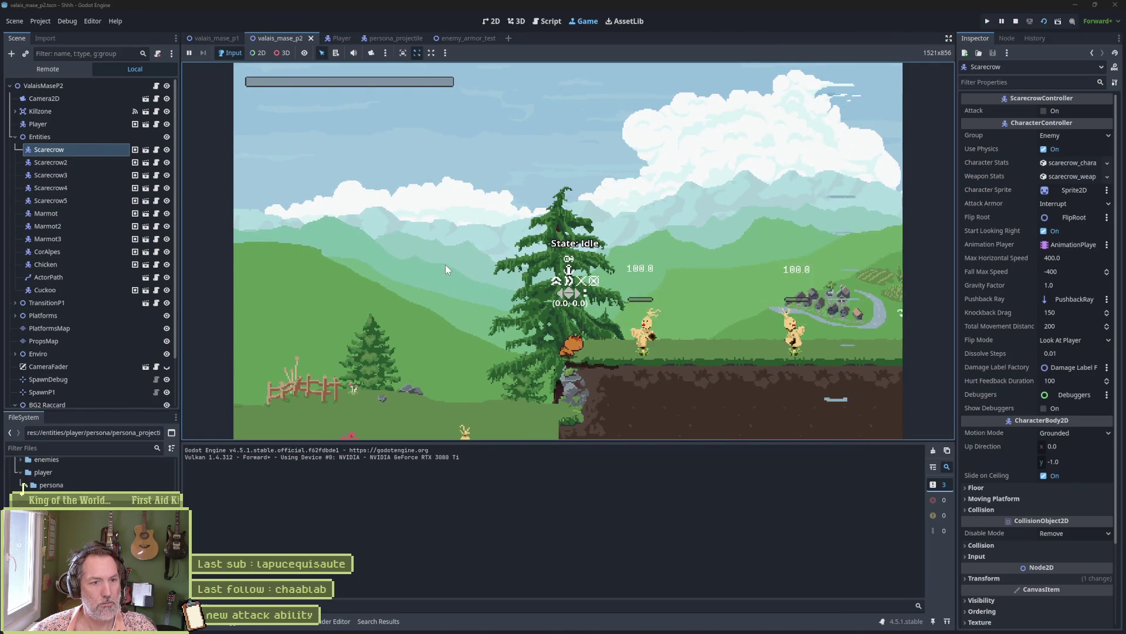
key("Right")
key("shift")
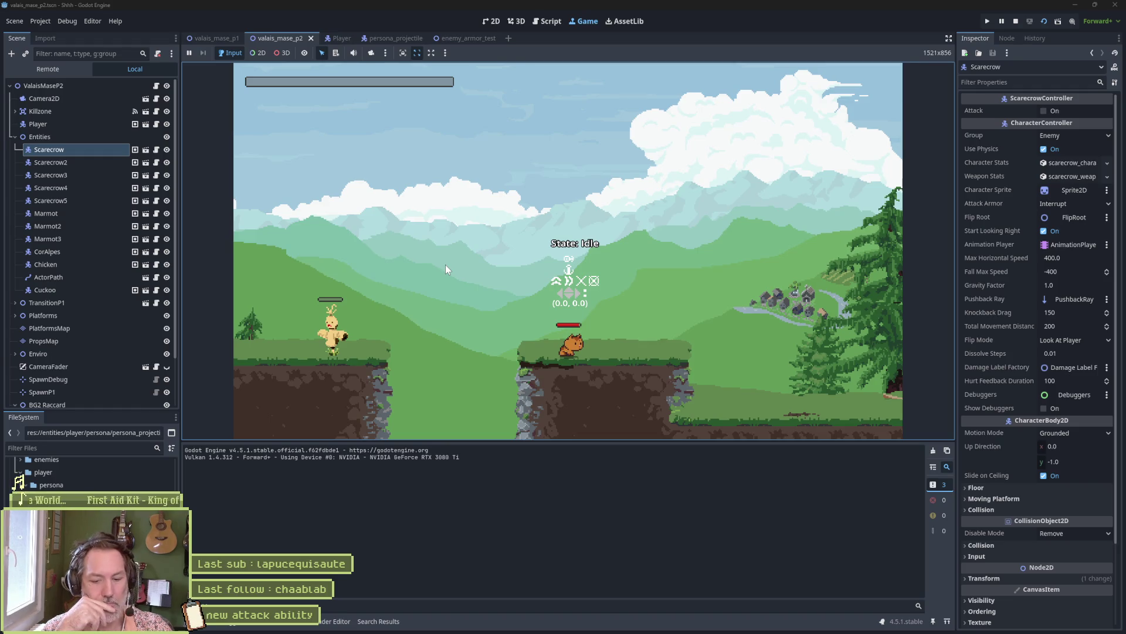
key("F8")
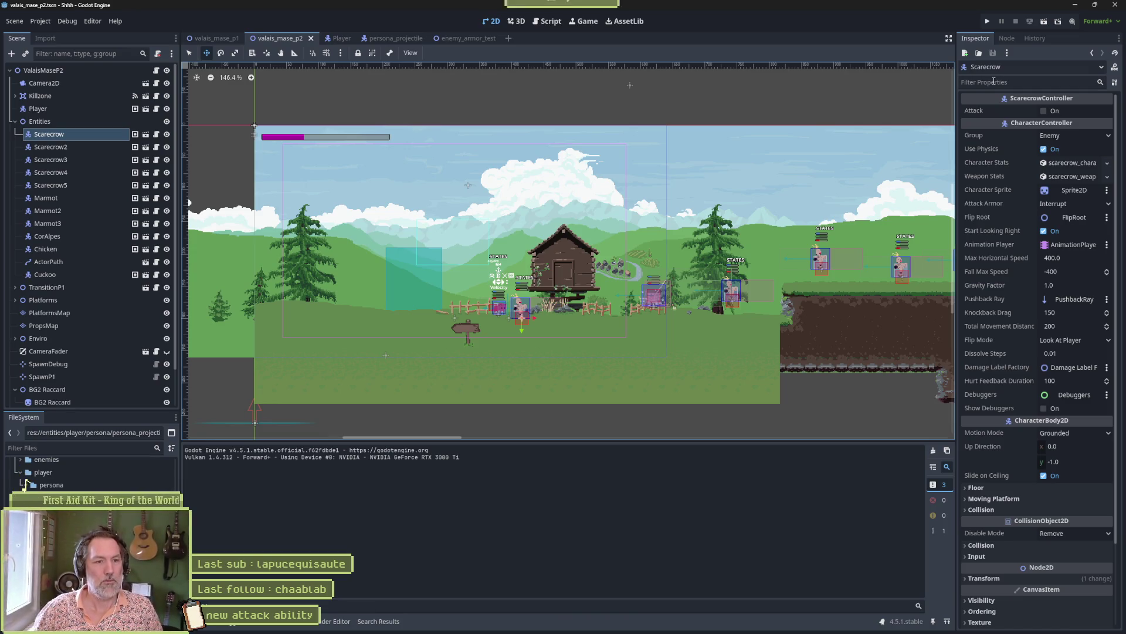
Step: Switch from Godot to Aseprite showing persona.aseprite
mouse_move(745, 632)
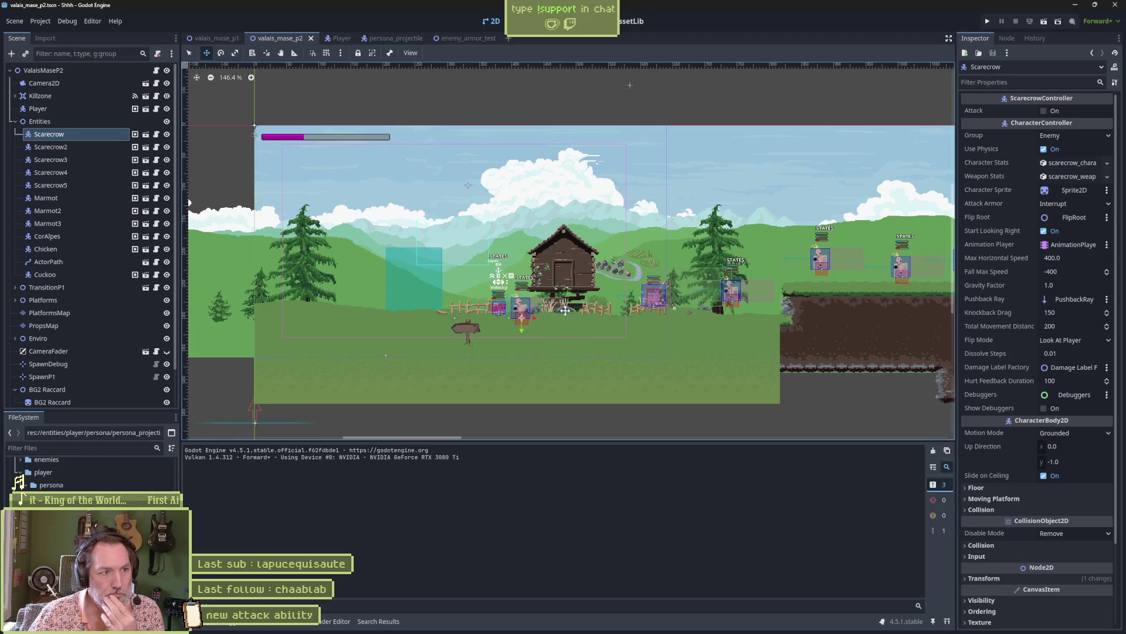
left_click(582, 623)
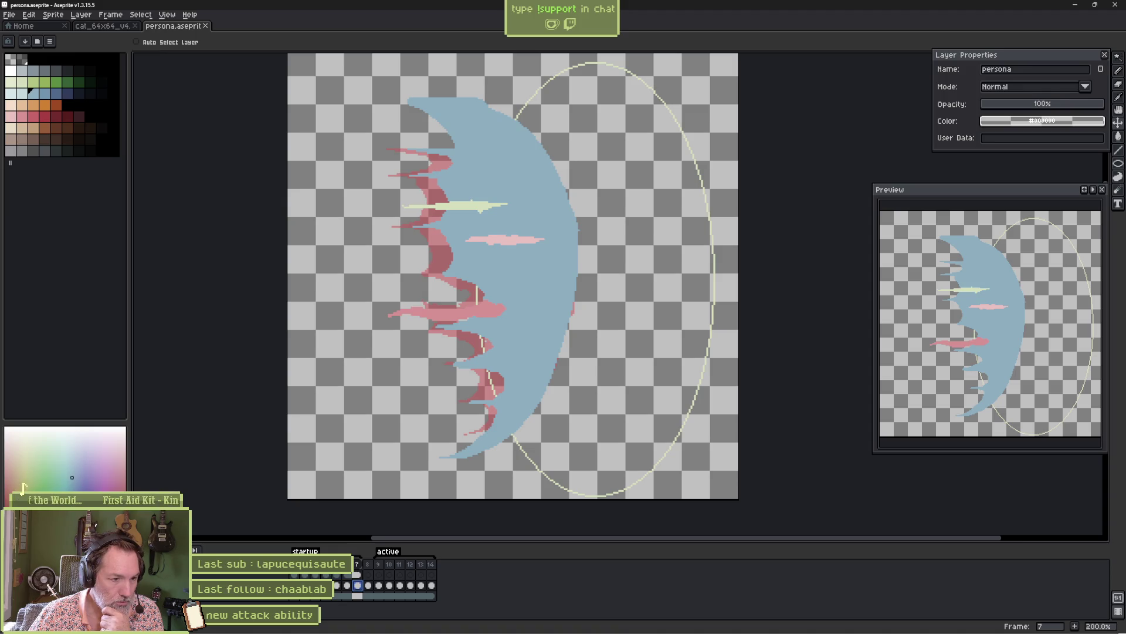
Step: Play the persona animation, inspect frames 12 and 13, then go to the Home page
key("Return")
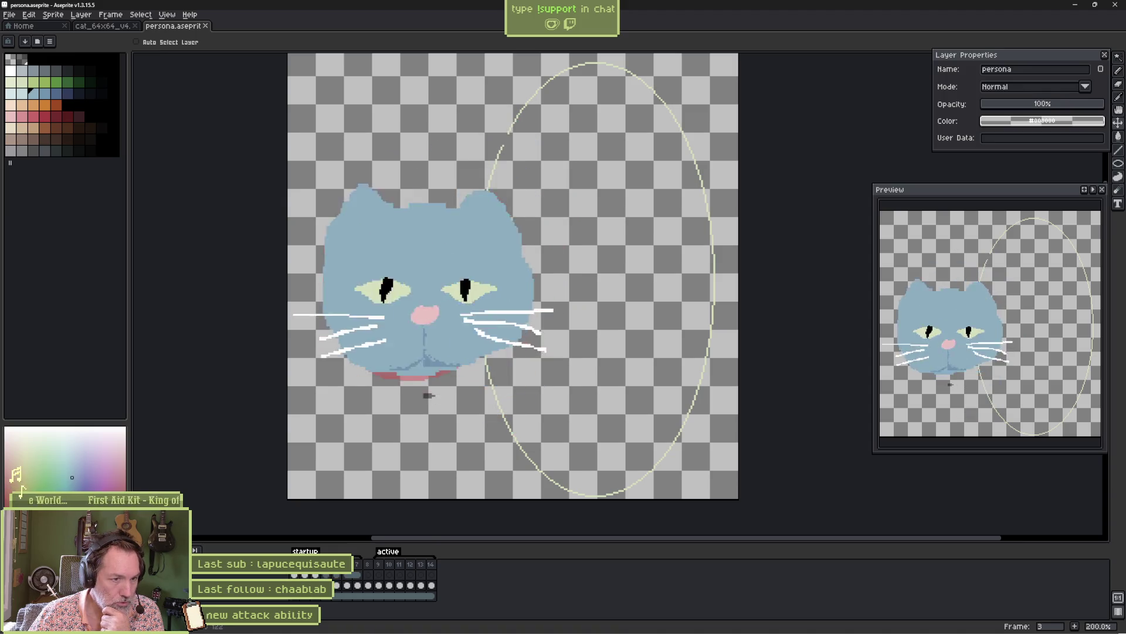
left_click(411, 596)
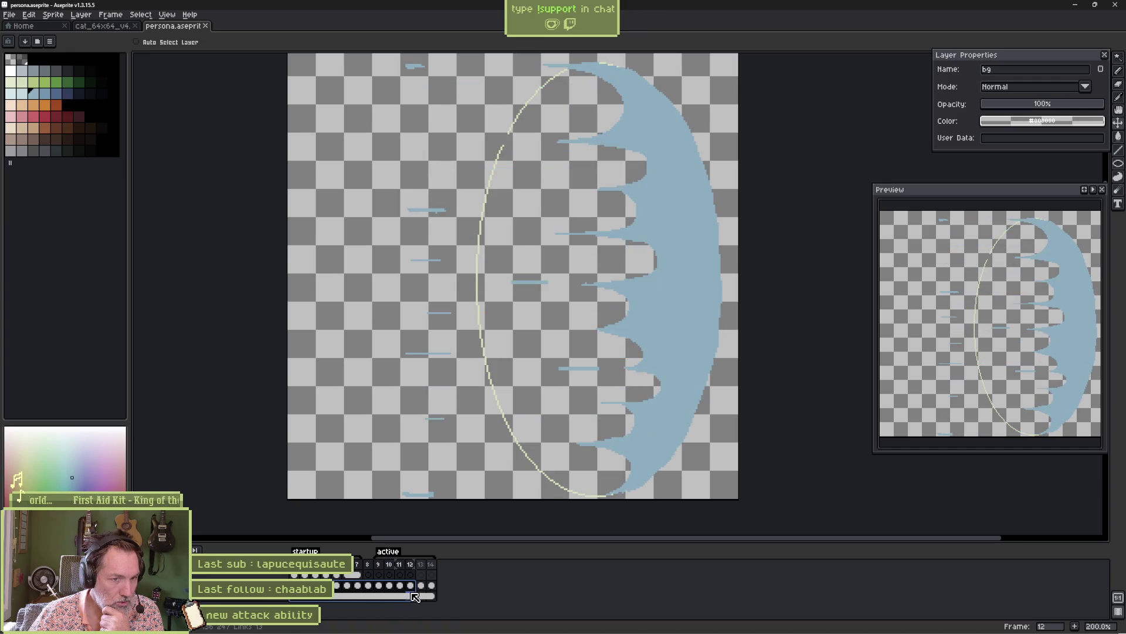
left_click(422, 586)
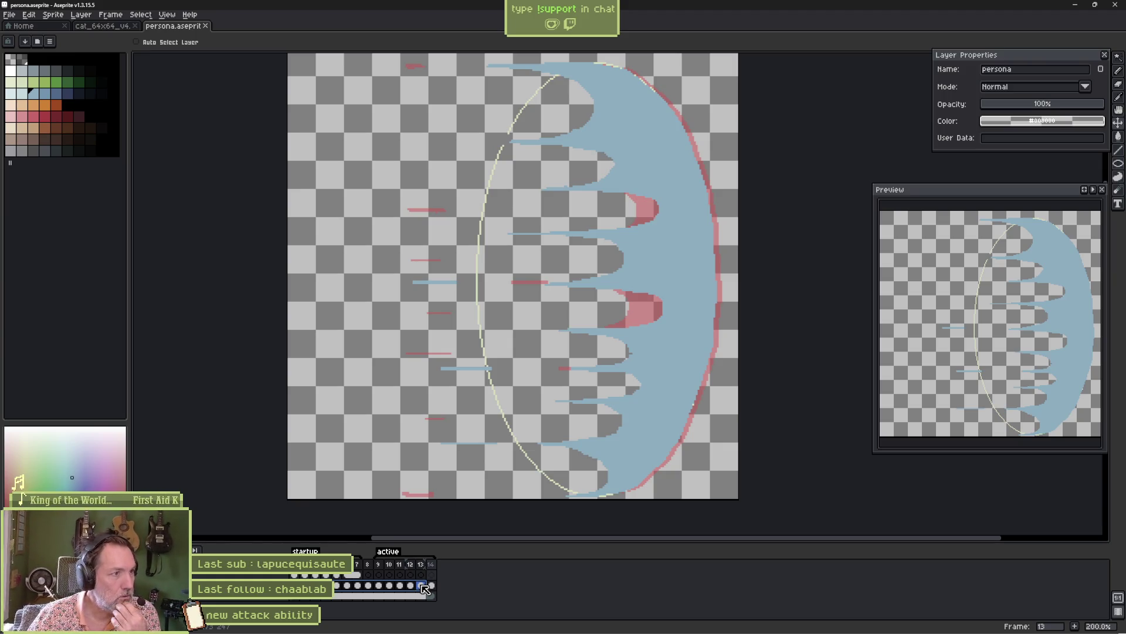
key("ctrl+Tab")
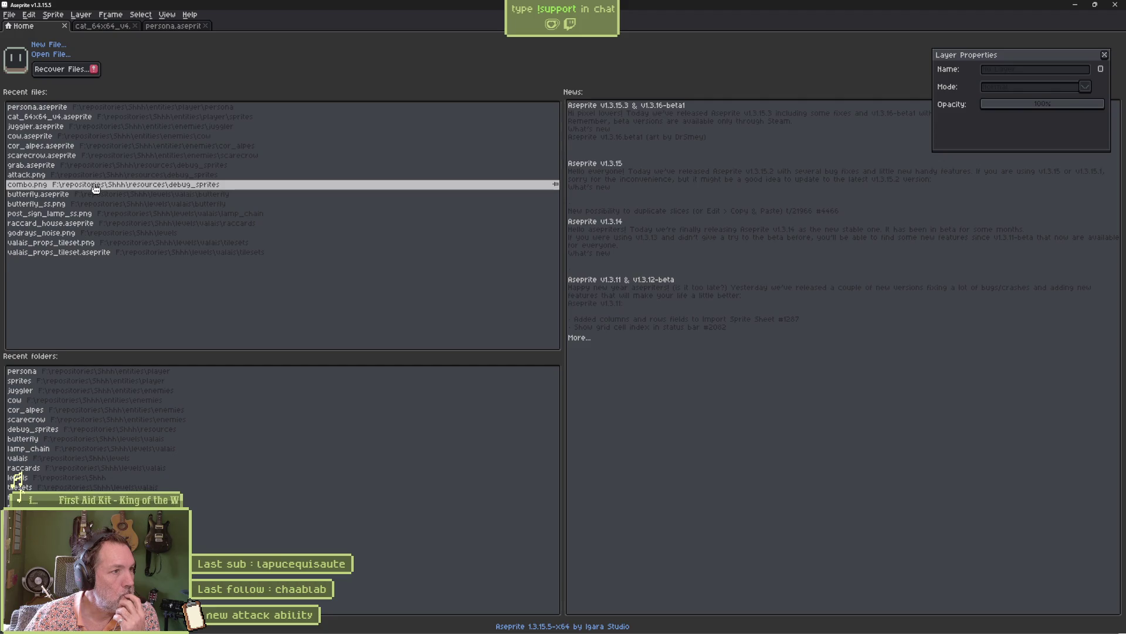
Step: Open cor_alpes.aseprite, play it from frame 6, then return to the persona sprite
left_click(67, 146)
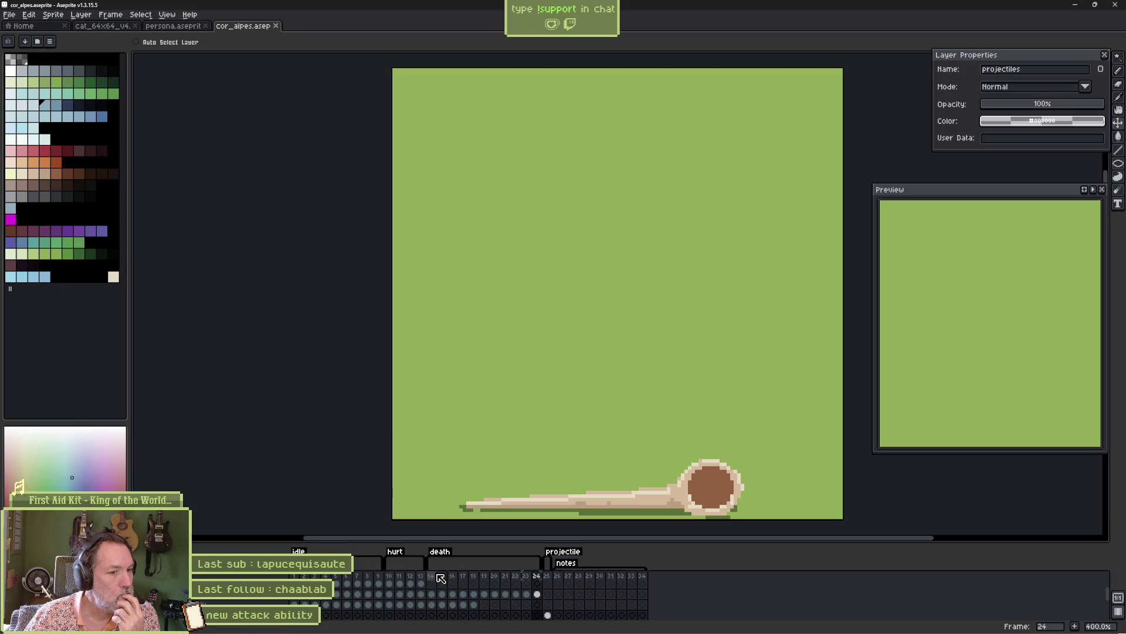
left_click(348, 582)
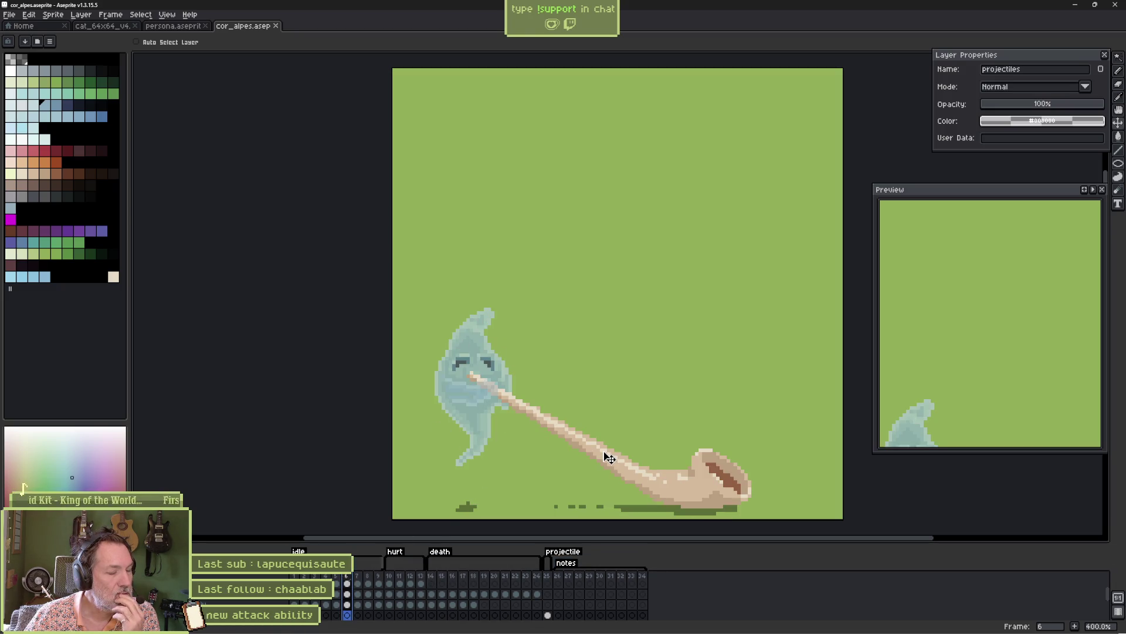
key("Return")
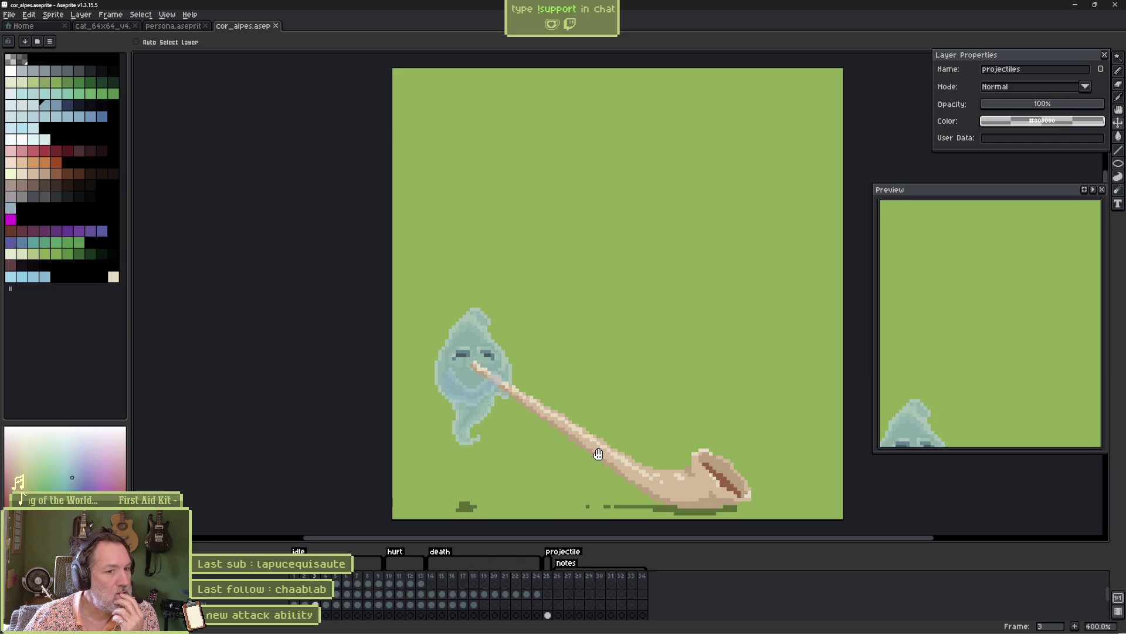
scroll(965, 356, "down", 3)
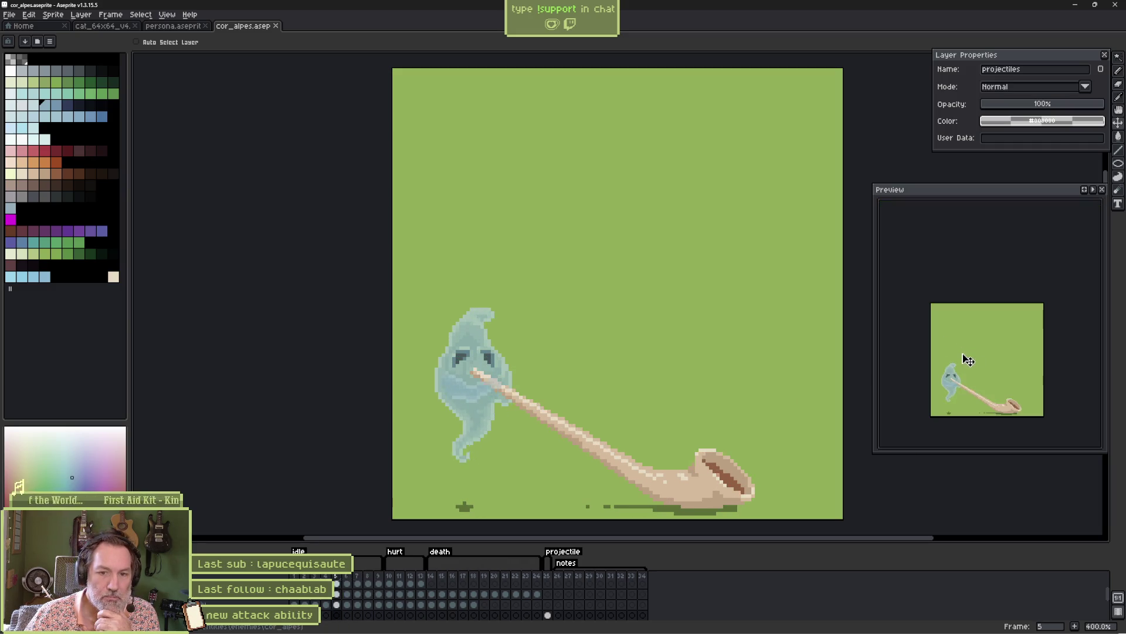
left_click_drag(1002, 402, 1000, 384)
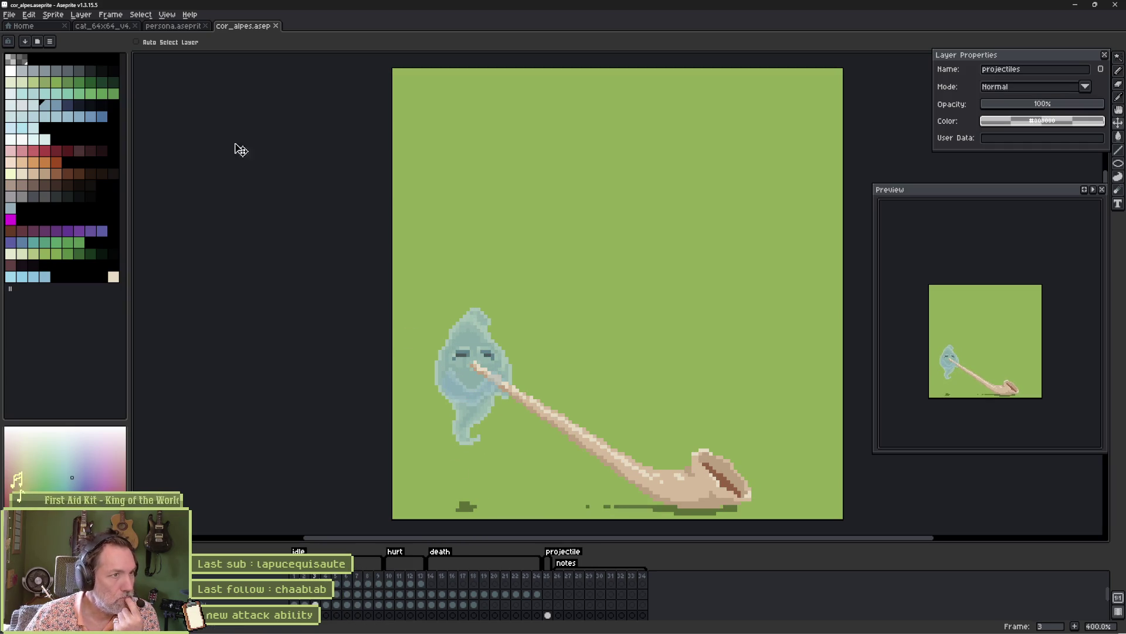
key("ctrl+shift+Tab")
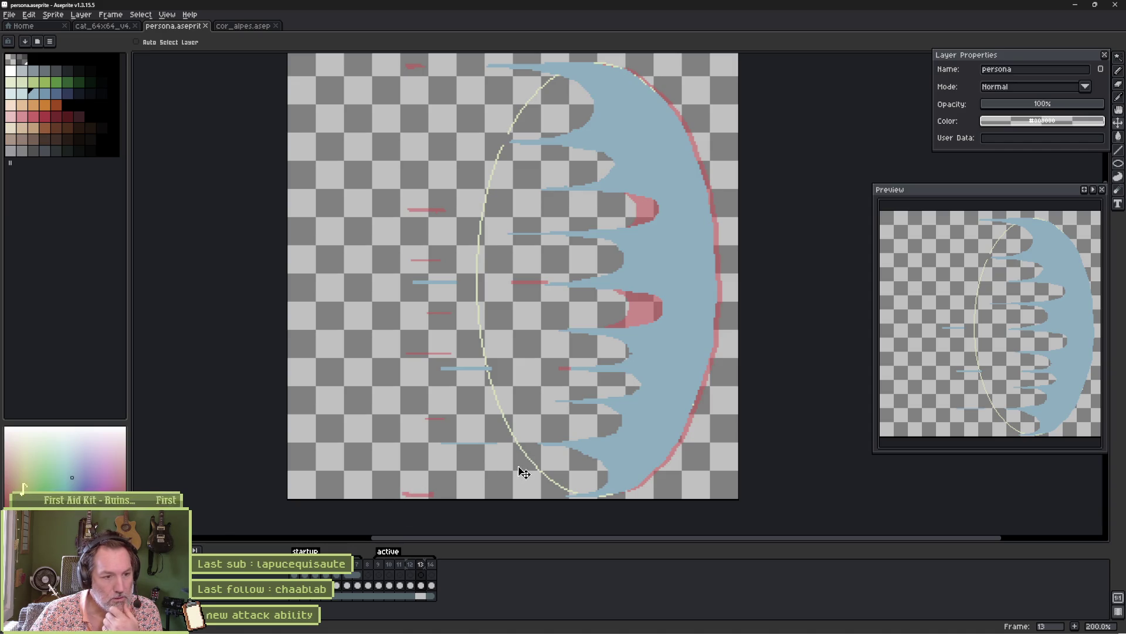
mouse_move(644, 633)
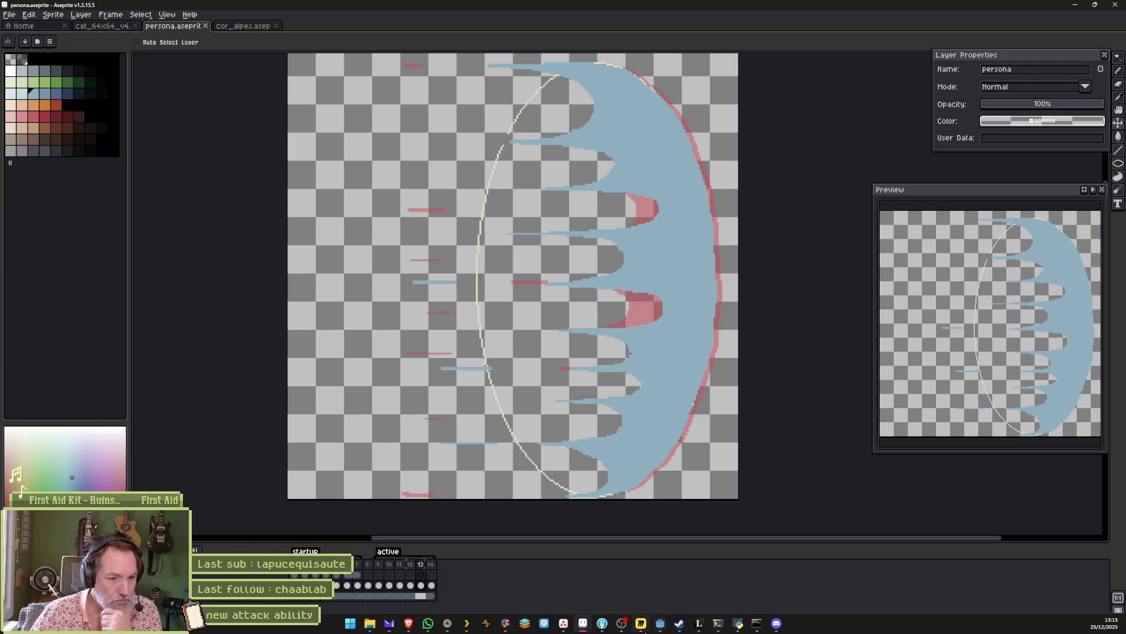
Step: In Asana, add the task "[camera fx]add: camera shake" under In progress
left_click(665, 581)
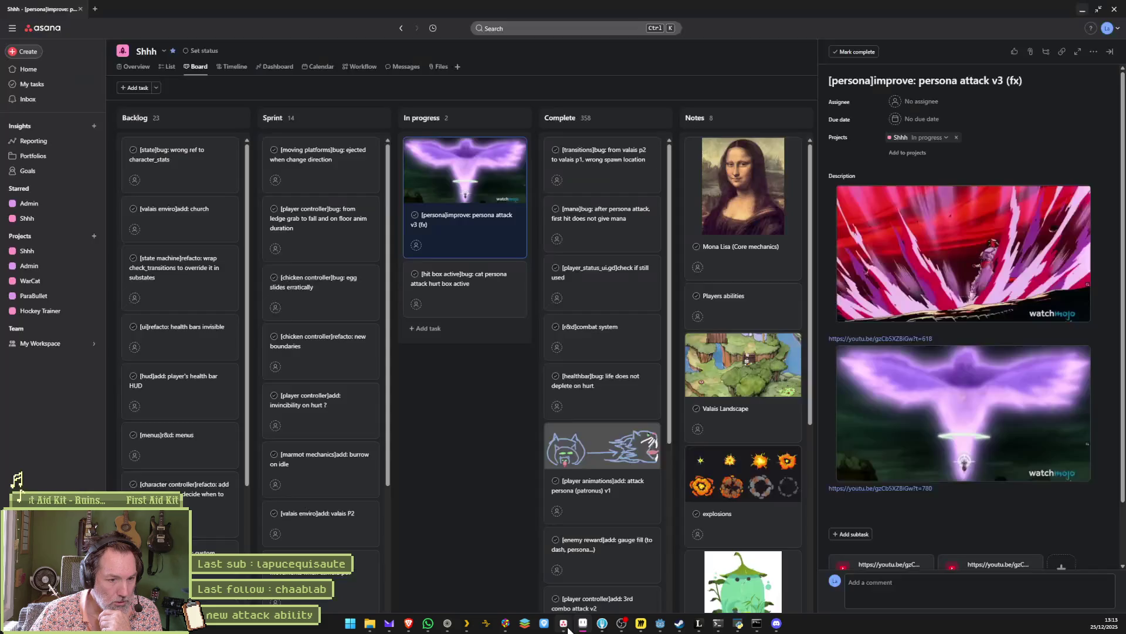
left_click(437, 328)
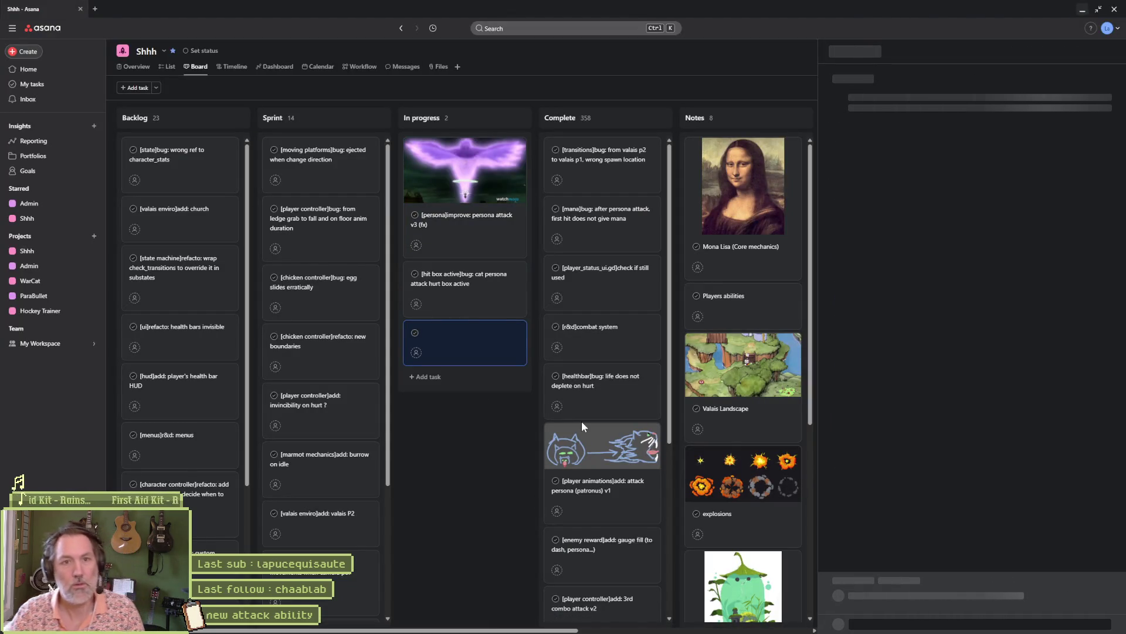
left_click(928, 91)
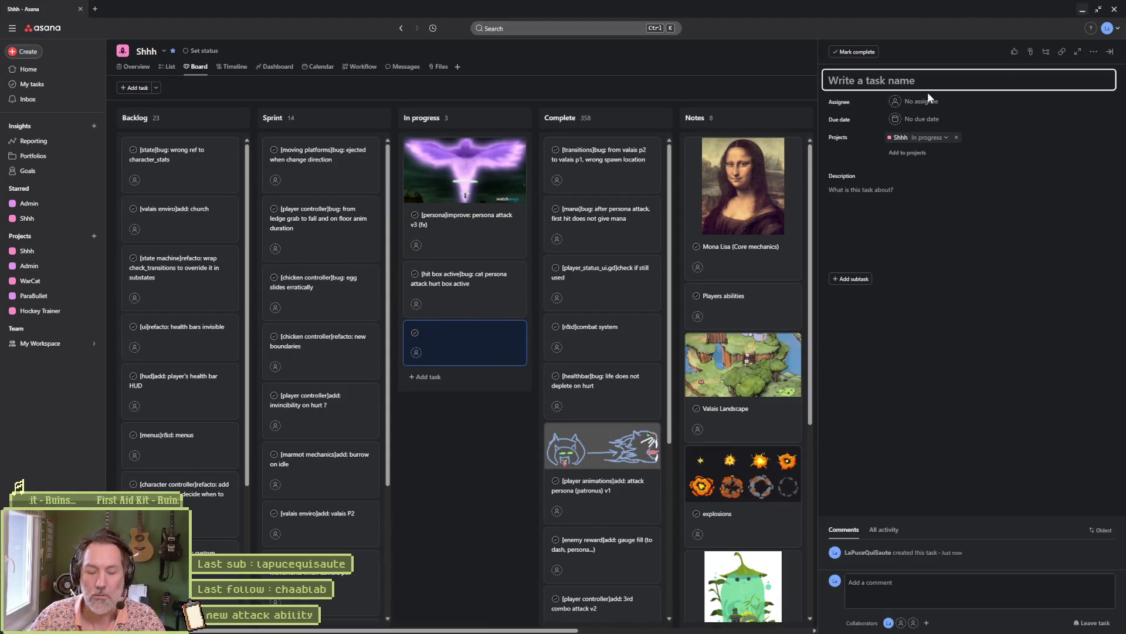
type("e")
key("BackSpace")
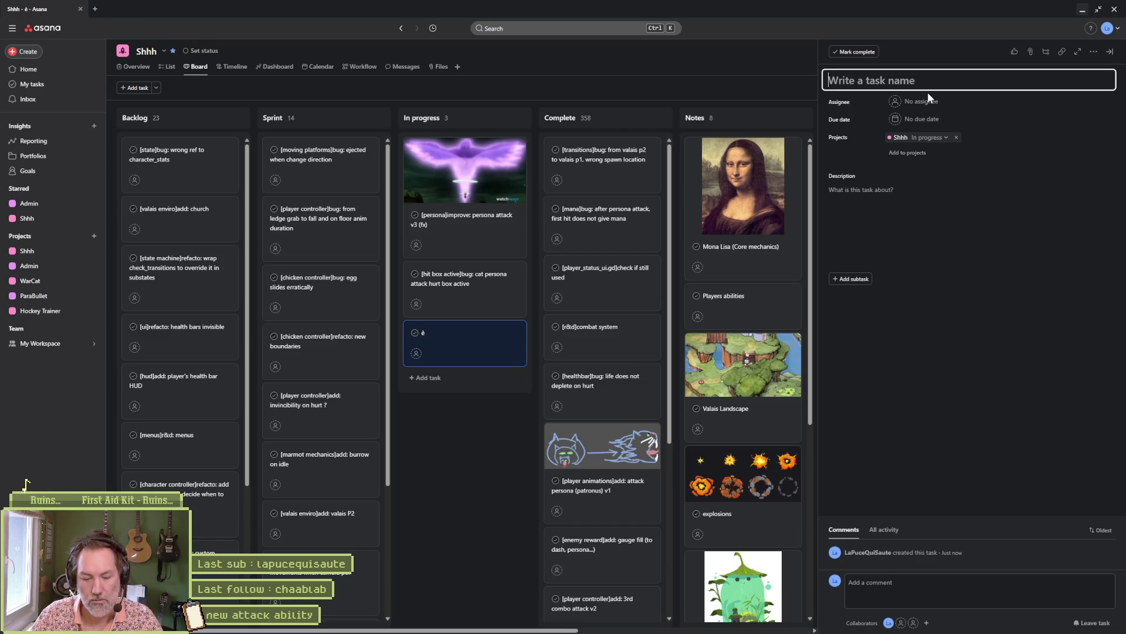
type("[]")
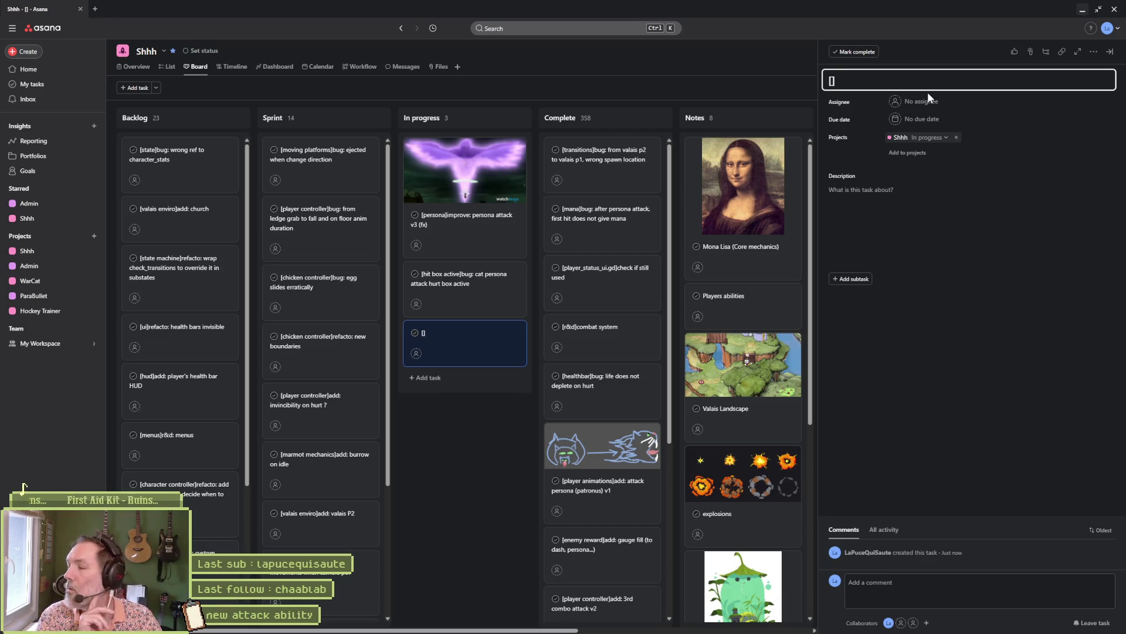
type("camera ef")
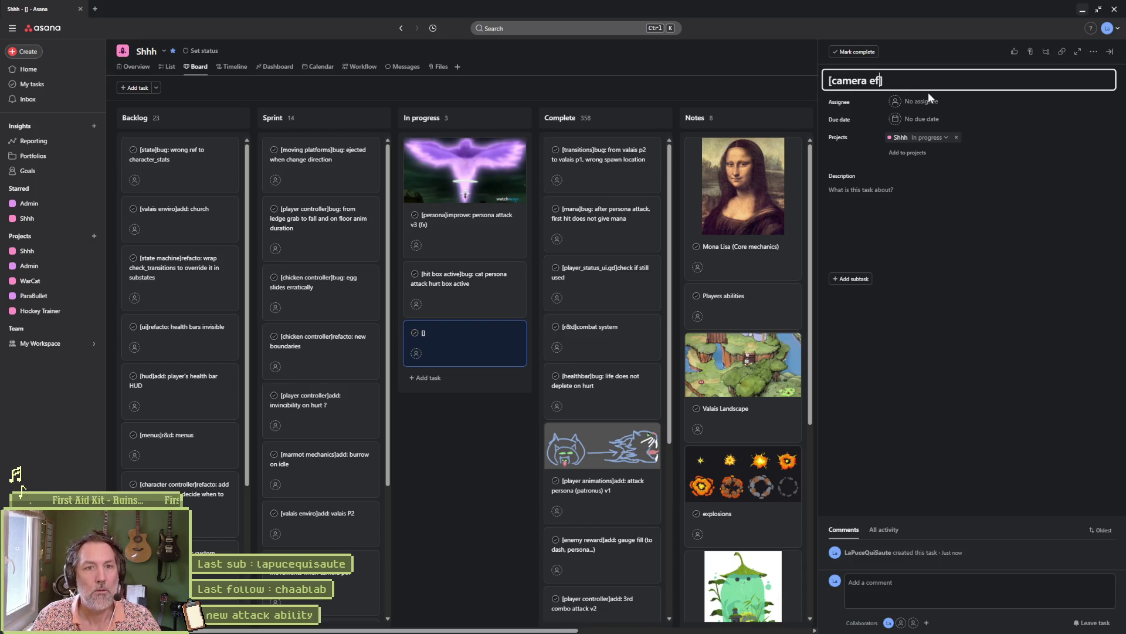
key("BackSpace")
key("BackSpace")
type("fx")
key("Right")
type("add: ")
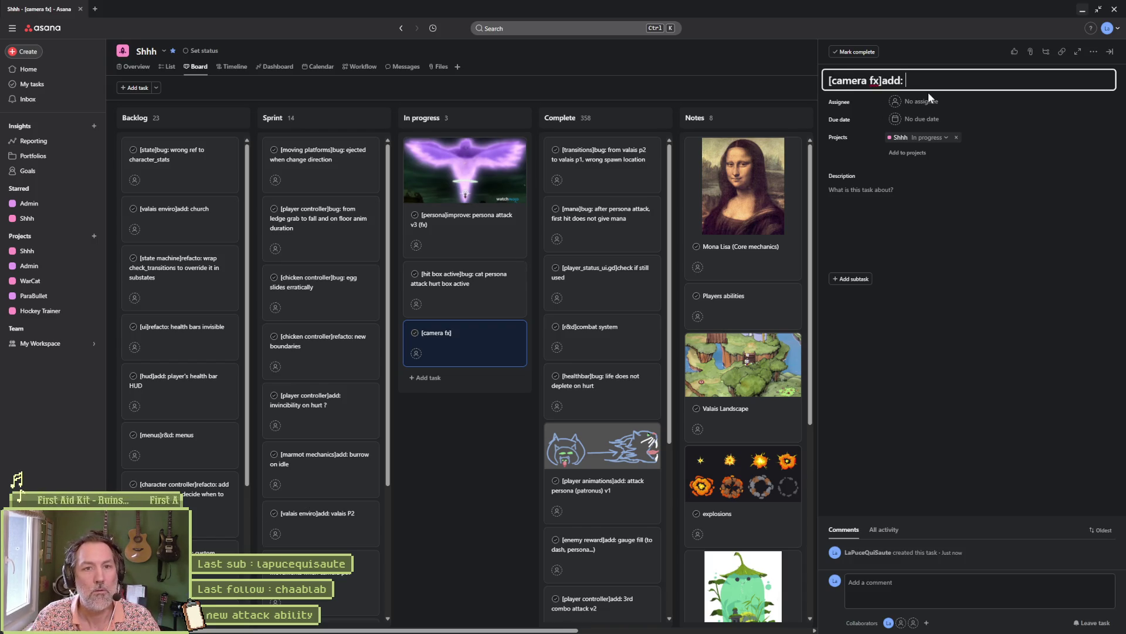
type("camera shake")
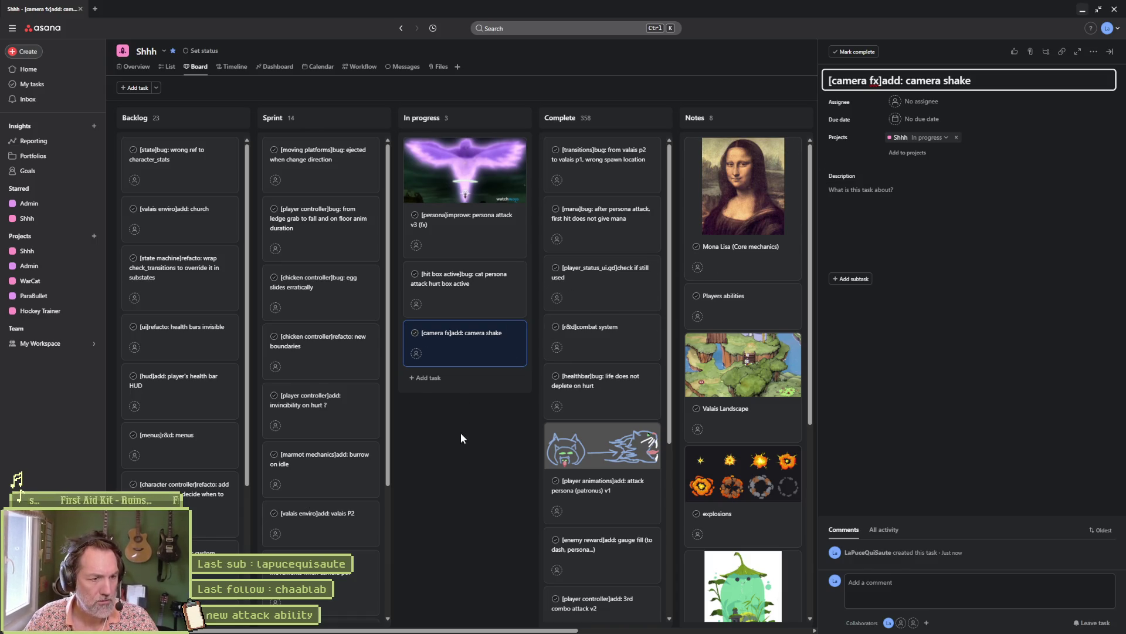
left_click(469, 455)
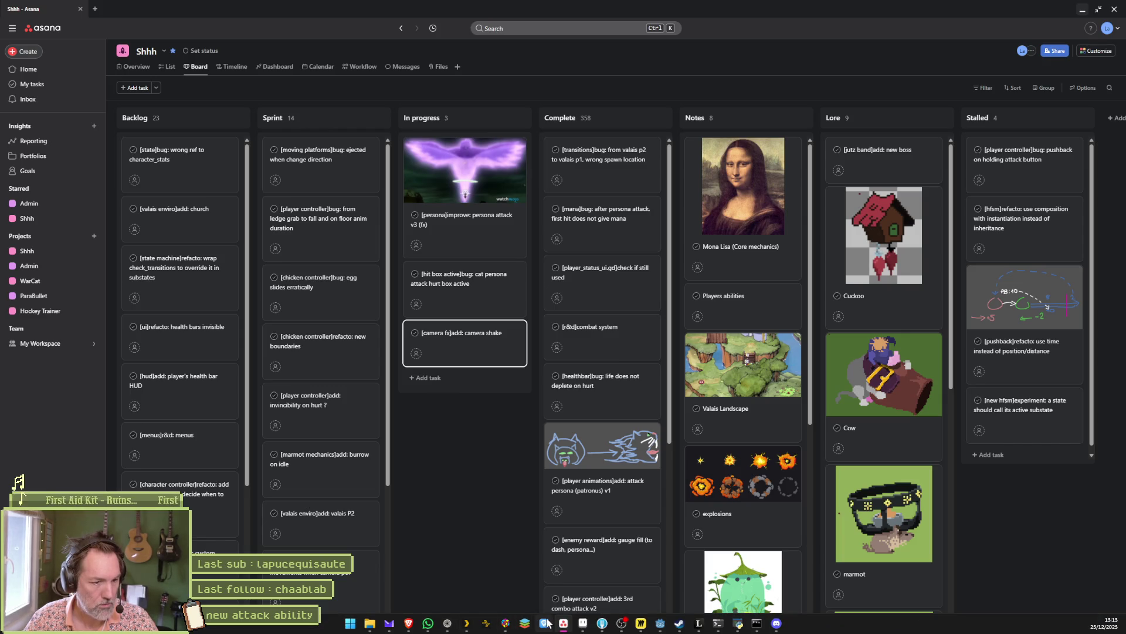
Step: Open the Top 30 Dragon Ball Transformations video in the browser, then start a new tab
mouse_move(632, 625)
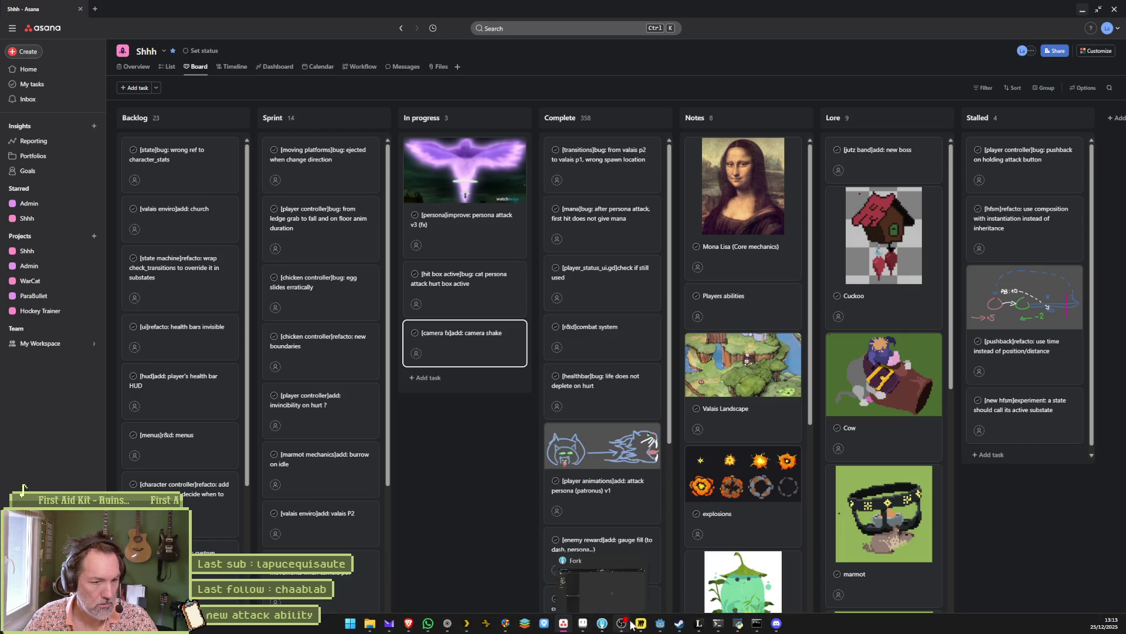
left_click(448, 622)
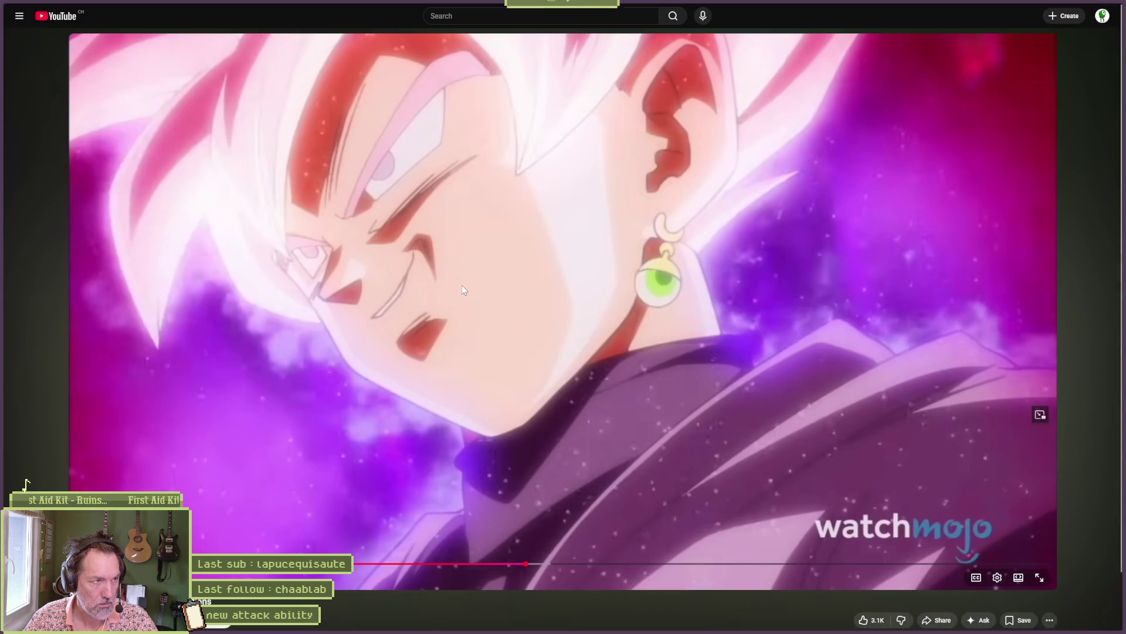
mouse_move(3, 202)
left_click(36, 110)
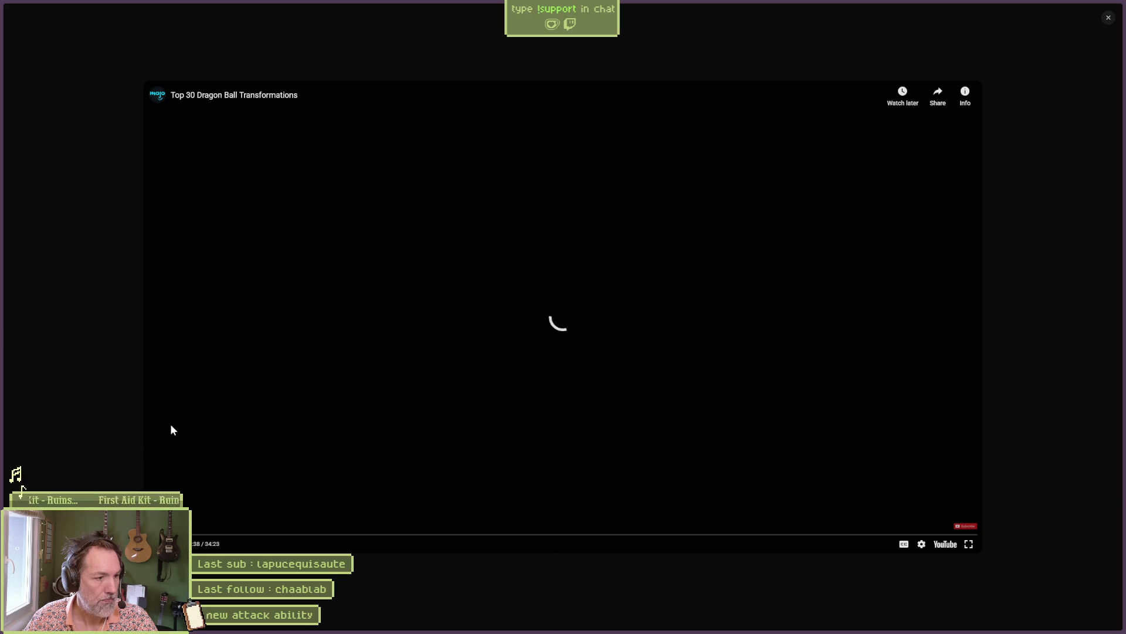
key("ctrl+t")
Step: Search "godot postprocessing effects" and open the Godot Custom Post Processing video guide
type("godot pro")
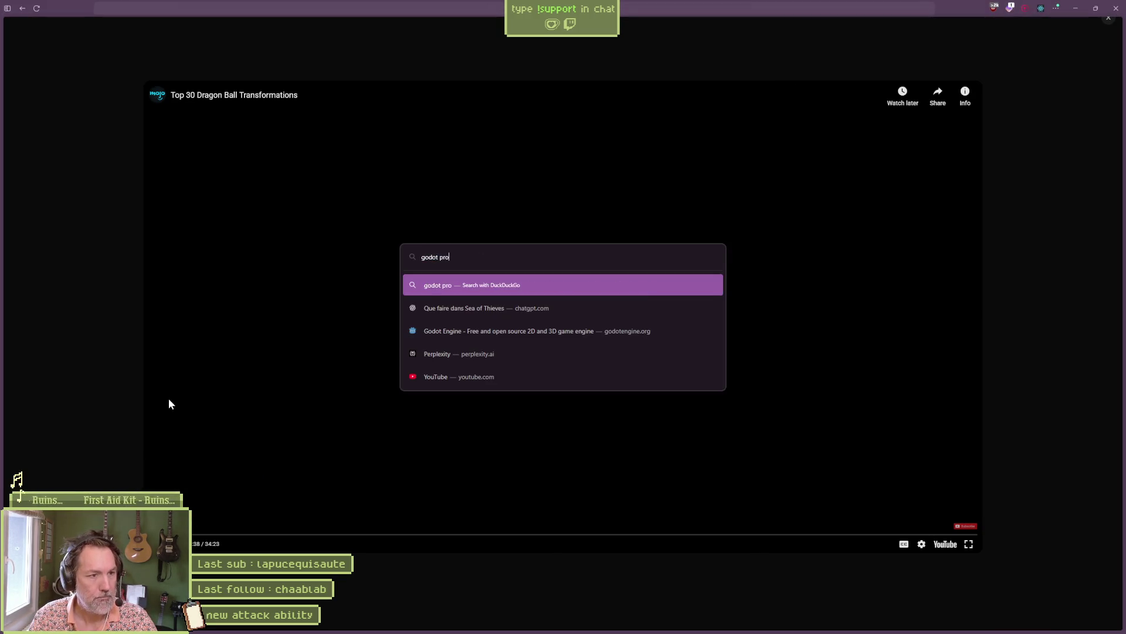
type("stproc")
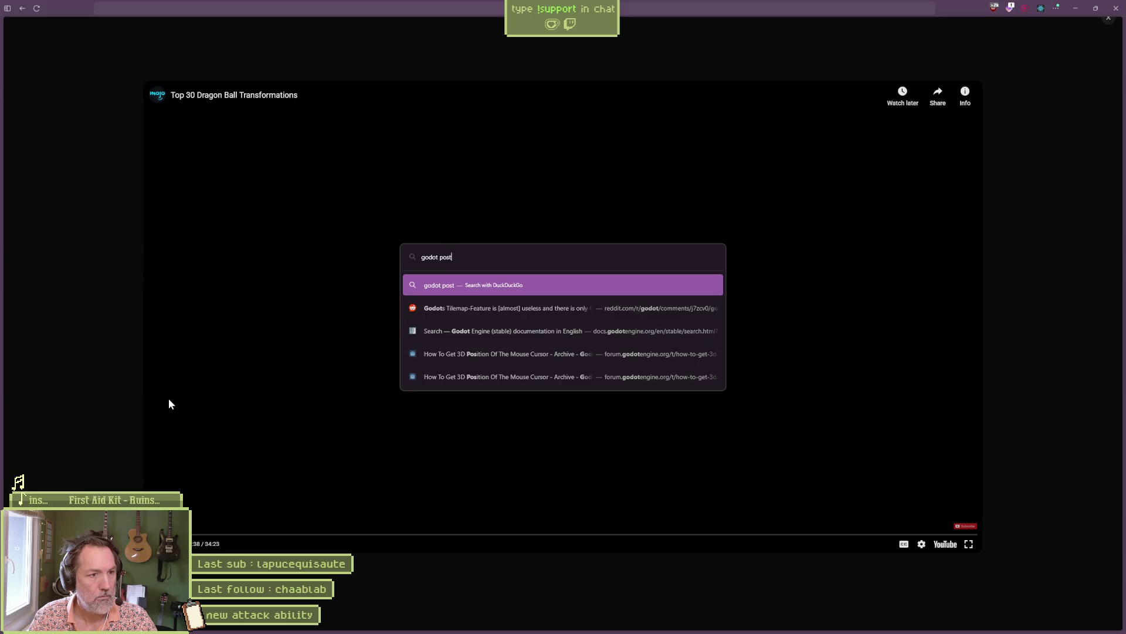
type("essing ")
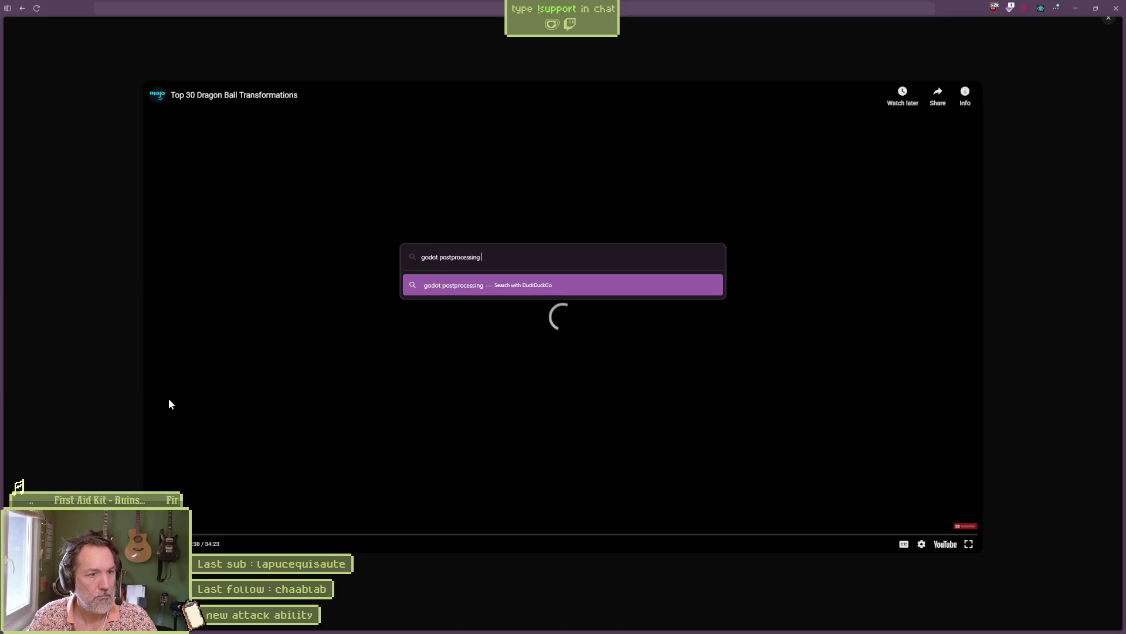
type("effects")
key("Return")
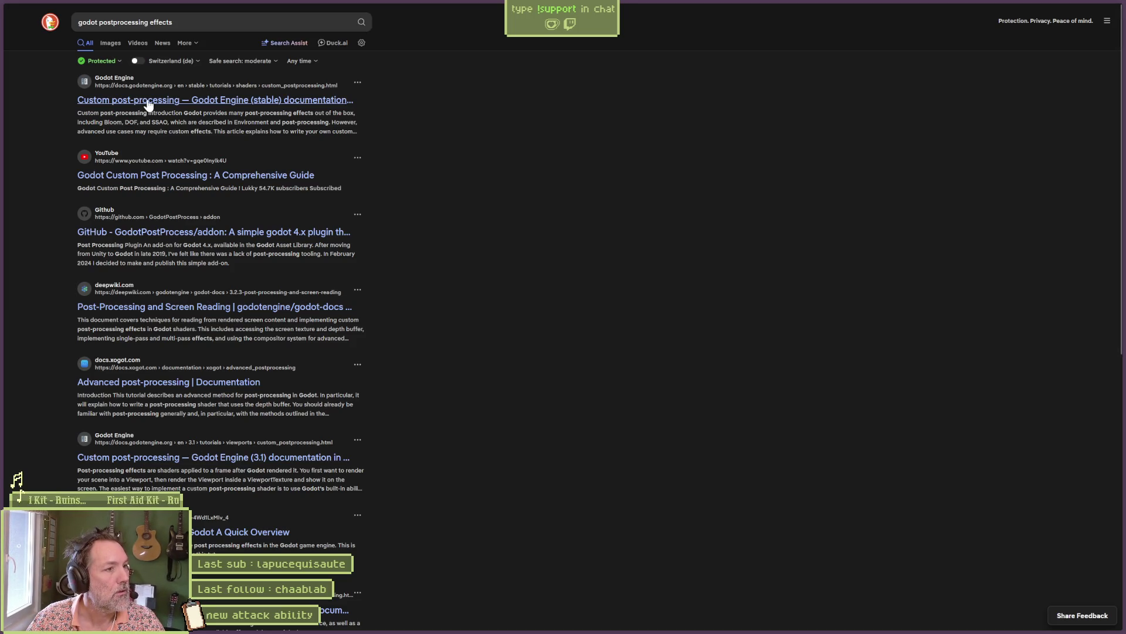
left_click(154, 176)
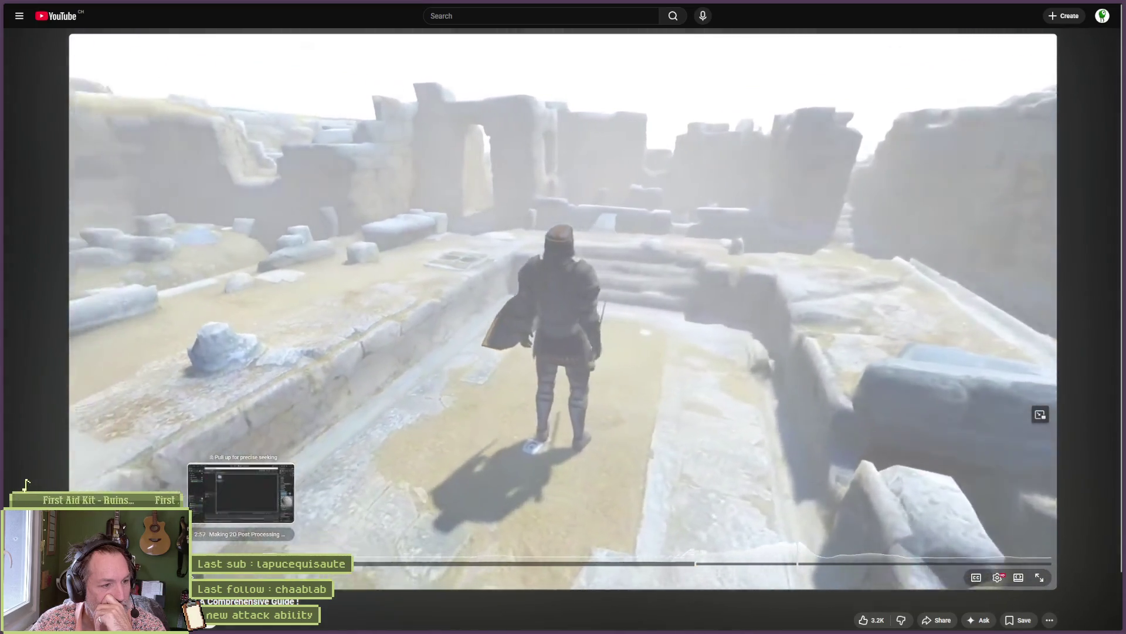
Step: Skip the guide ahead to its 2D Post Processing Effects chapter
left_click(229, 563)
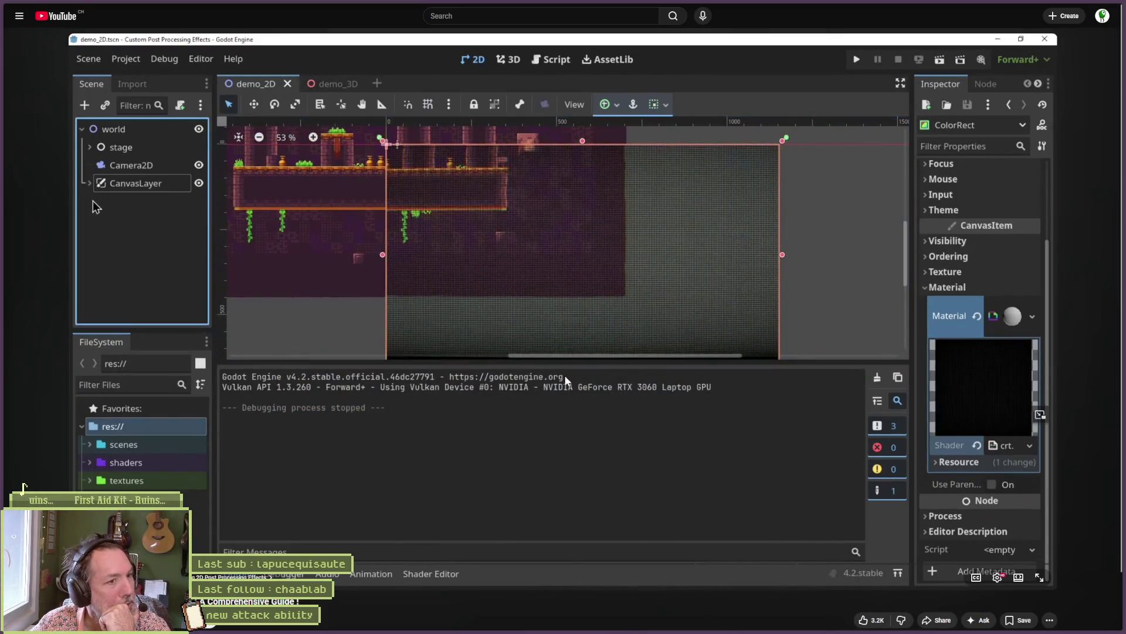
Step: Pause the tutorial where it creates a new node and switch back to Asana
left_click(476, 365)
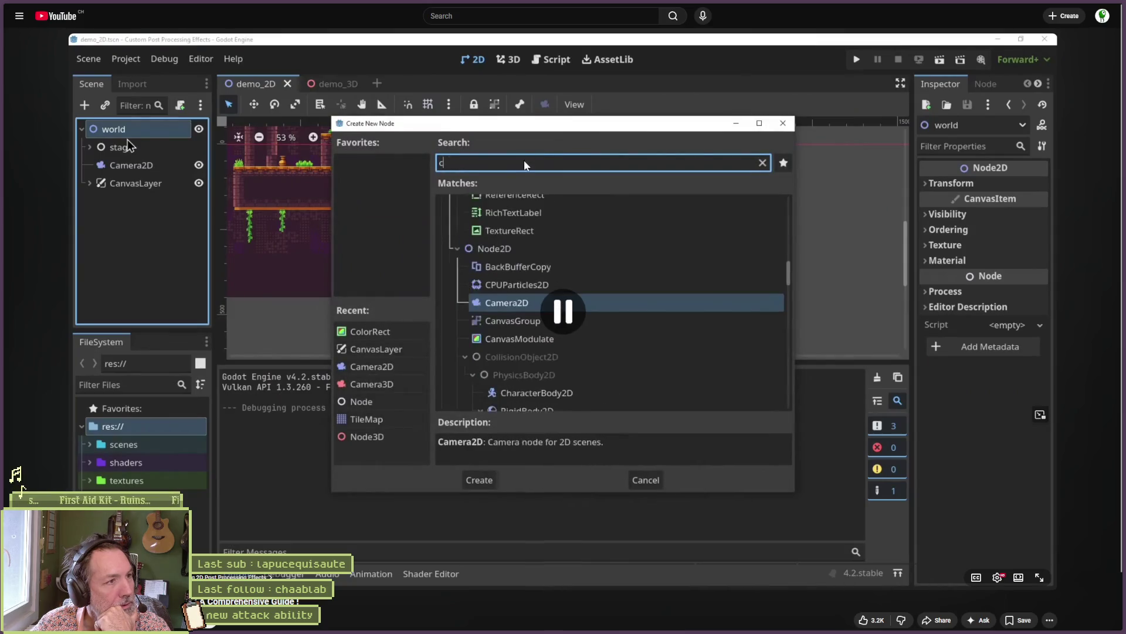
mouse_move(66, 176)
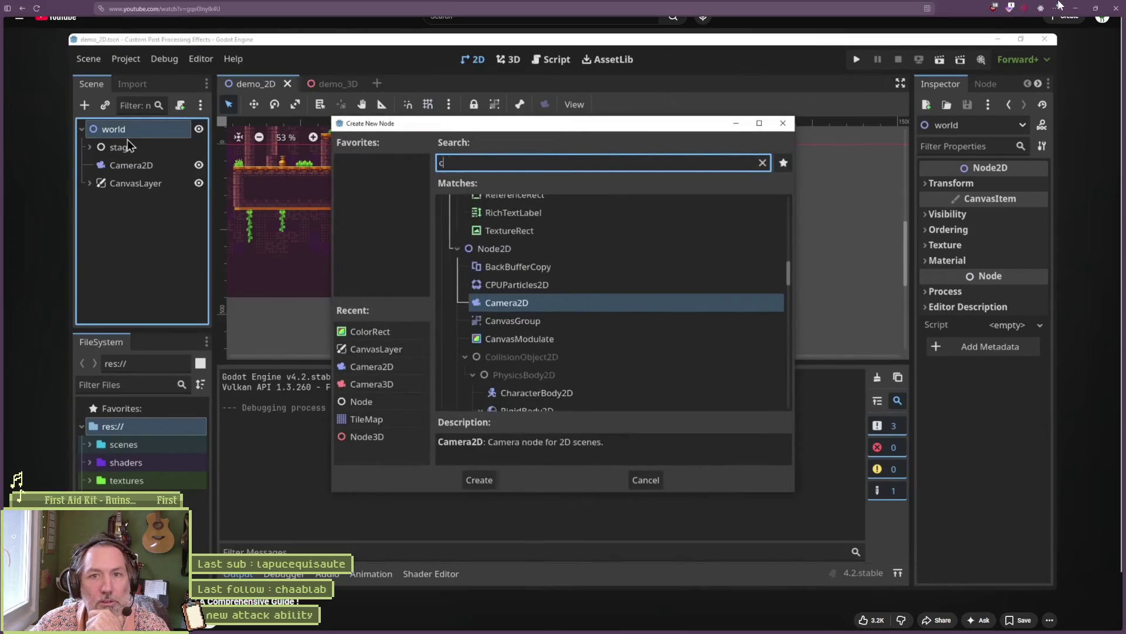
key("alt+Tab")
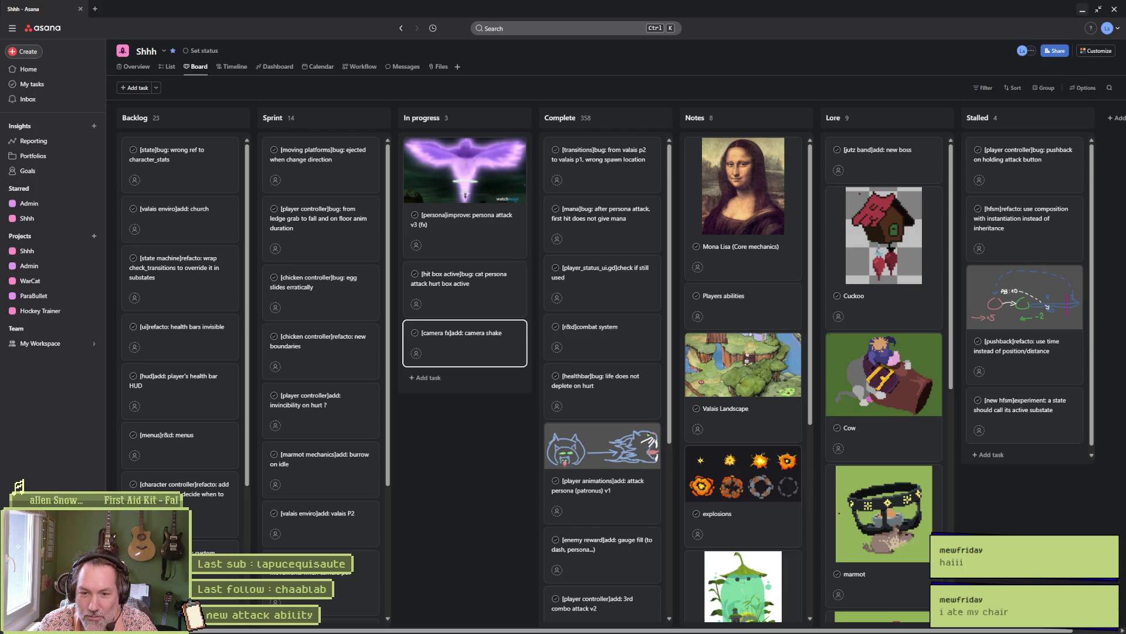
Step: Clear focus from the camera shake task card, then select it again
key("Escape")
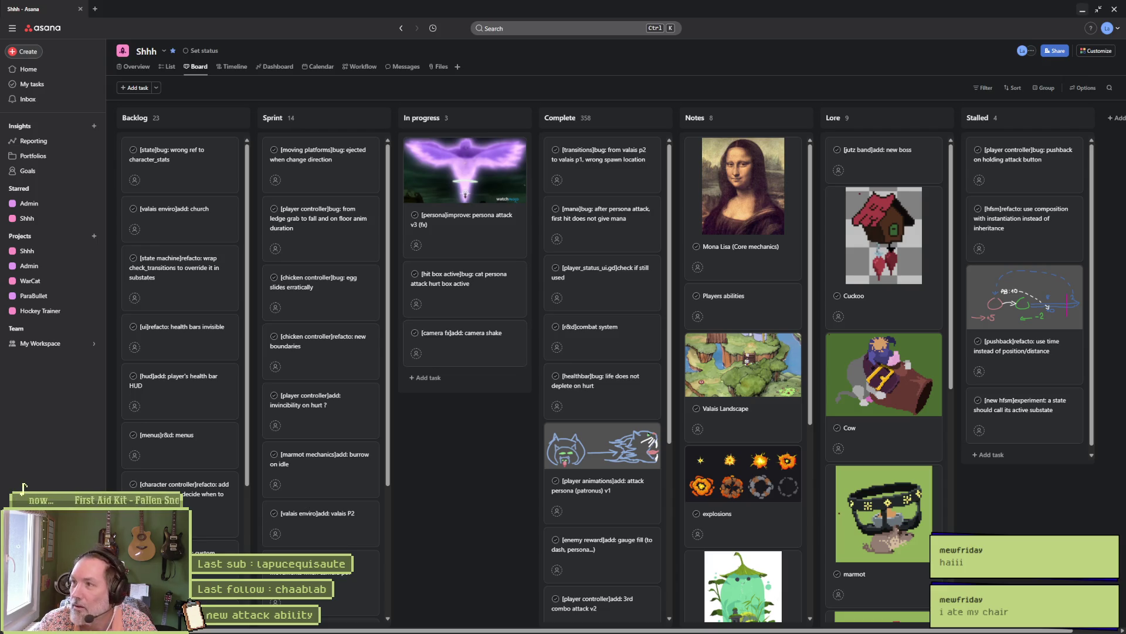
left_click(465, 343)
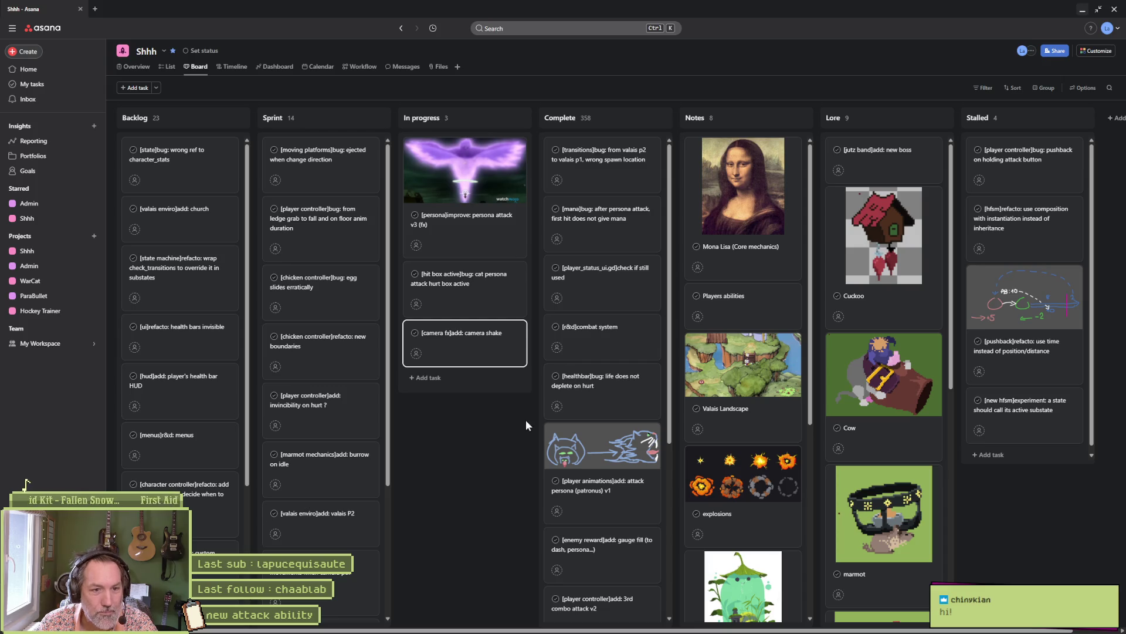
mouse_move(677, 631)
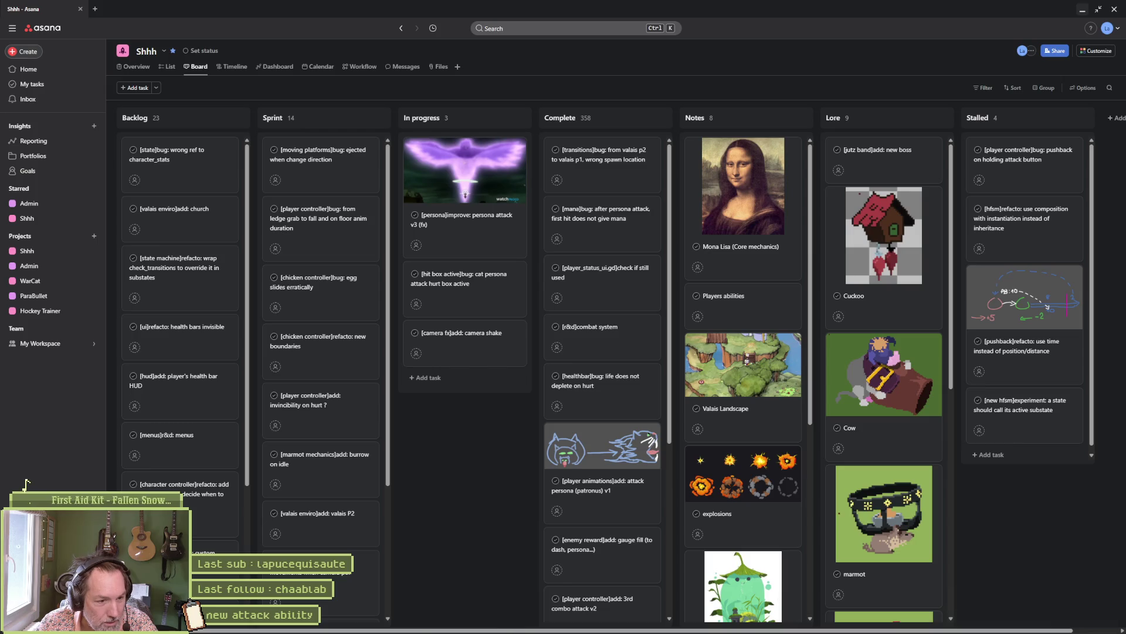
Step: Return to the Godot editor and launch the game with F5
mouse_move(547, 626)
left_click(601, 624)
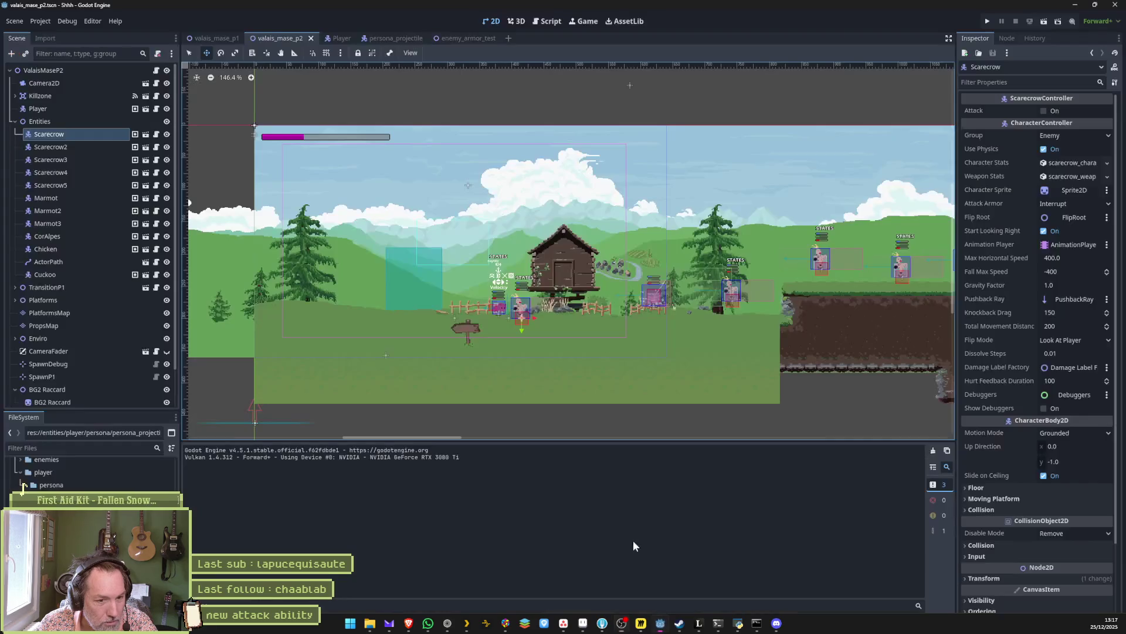
key("F5")
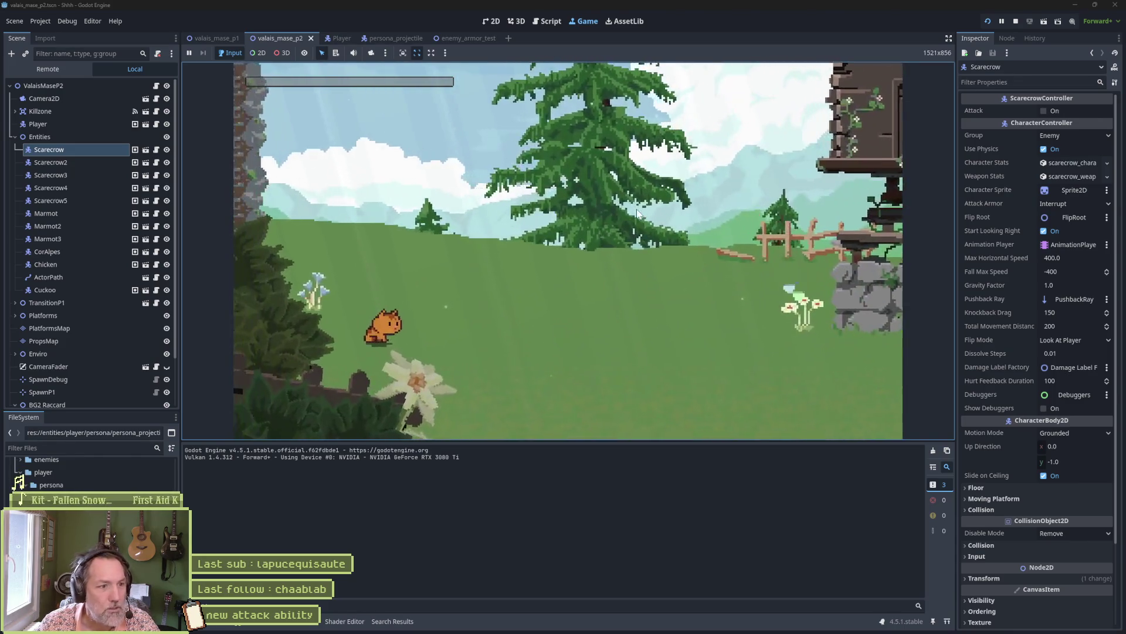
Step: Walk the cat back and forth across the meadow, then right past the well and barn
key("Right")
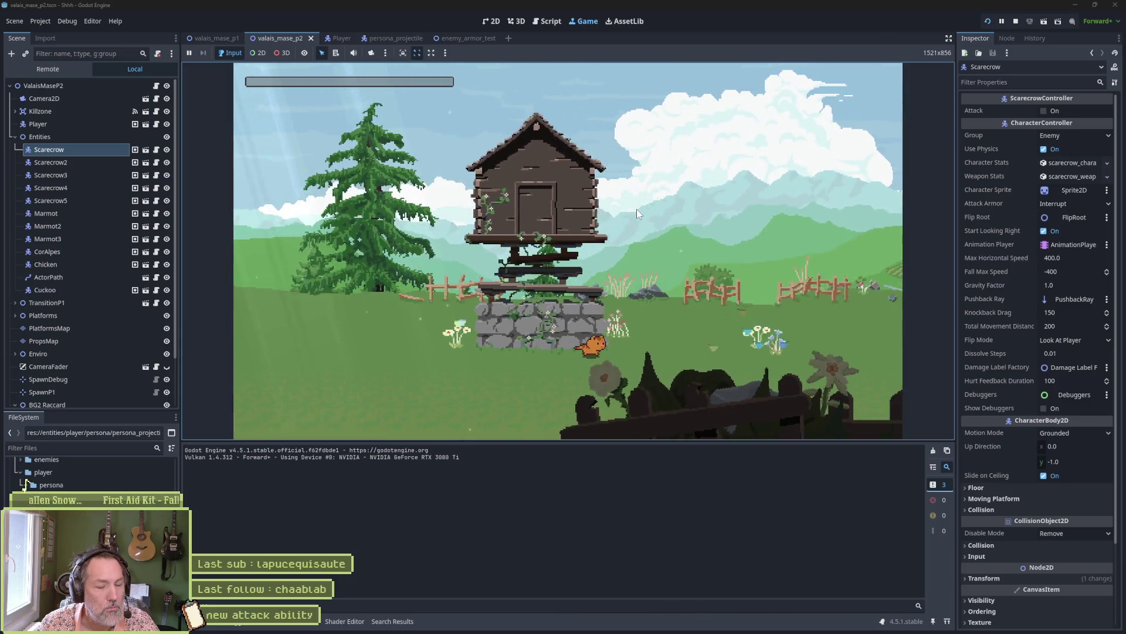
key("Left")
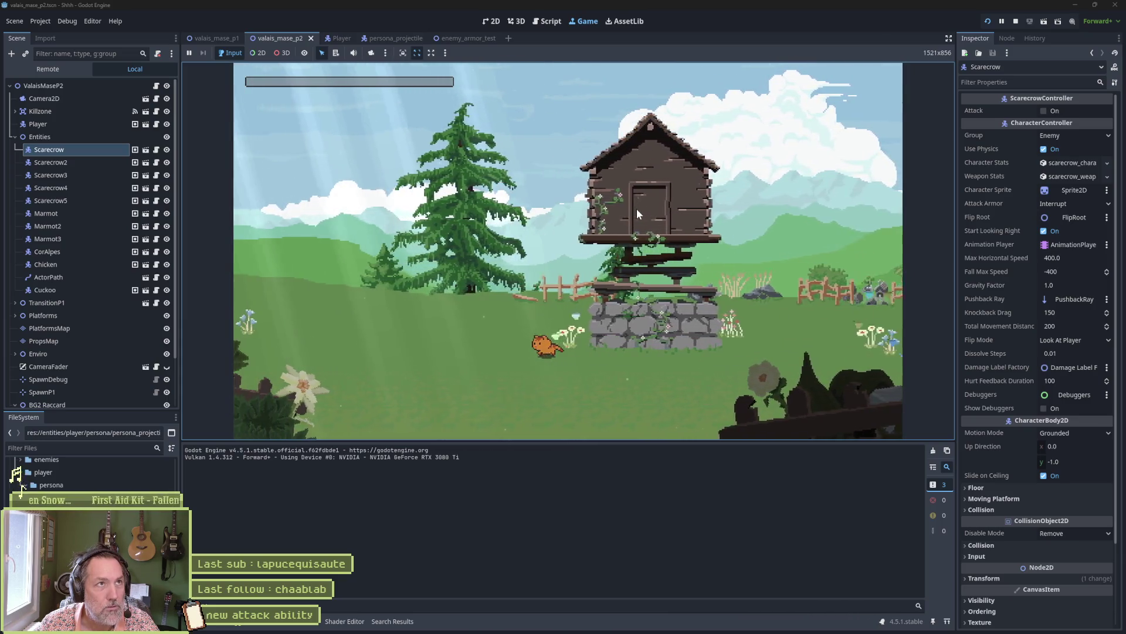
key("Right")
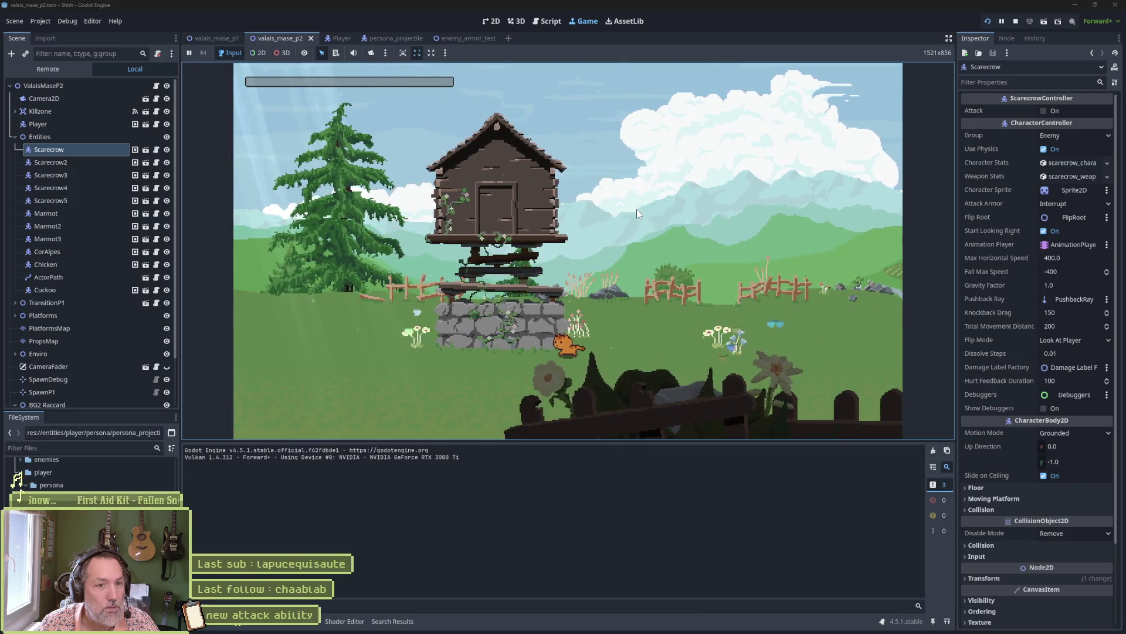
key("Left")
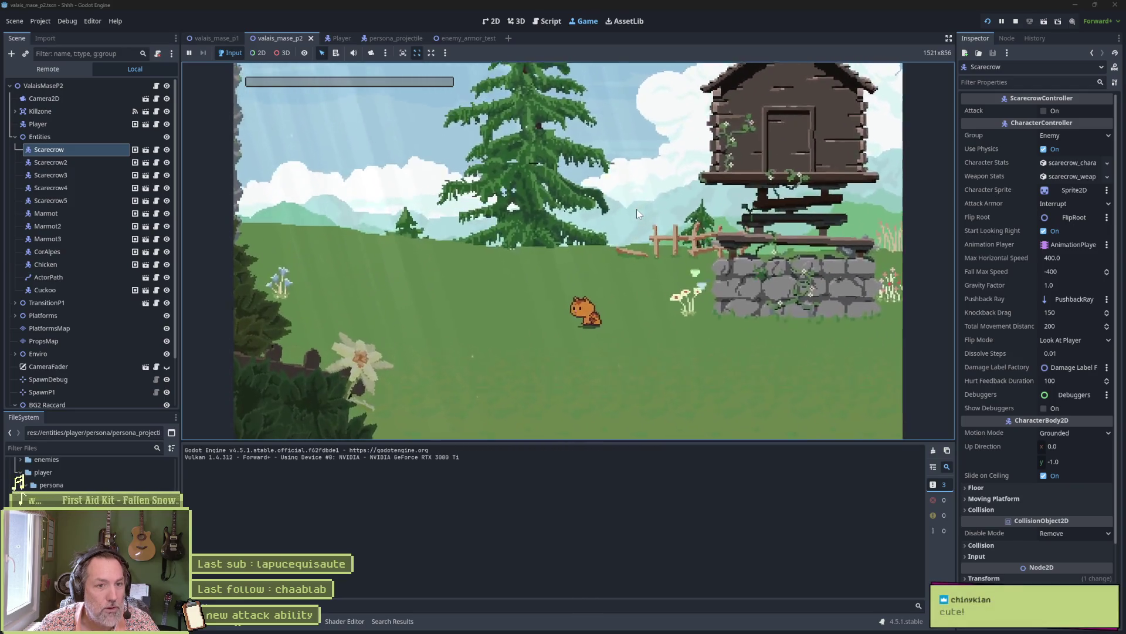
key("Right")
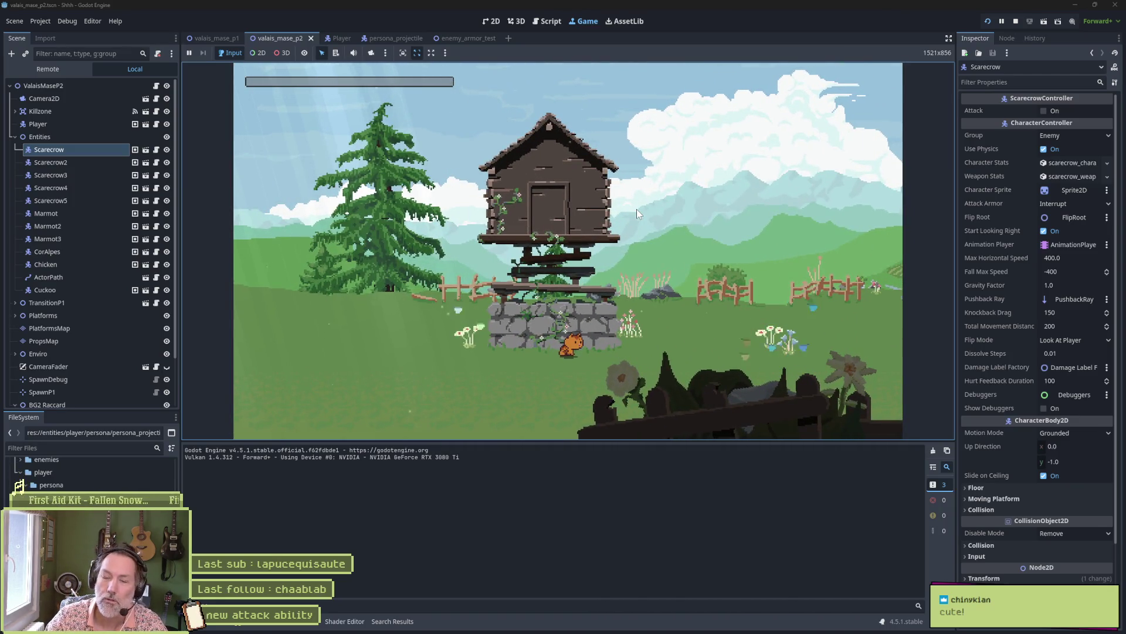
key("Right")
key("Right")
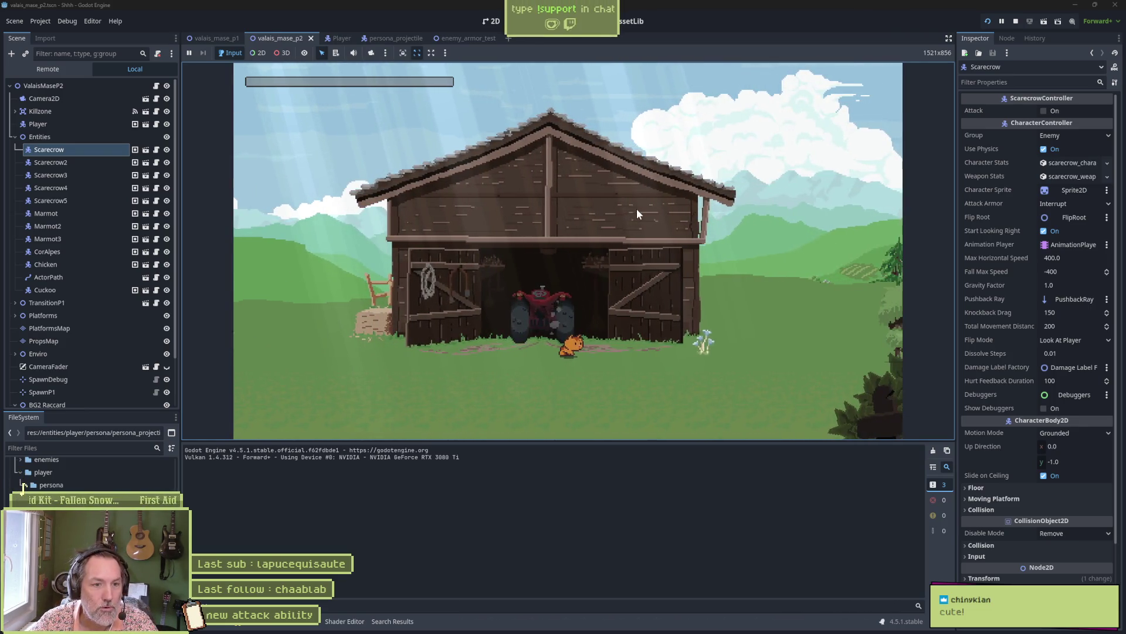
key("Right")
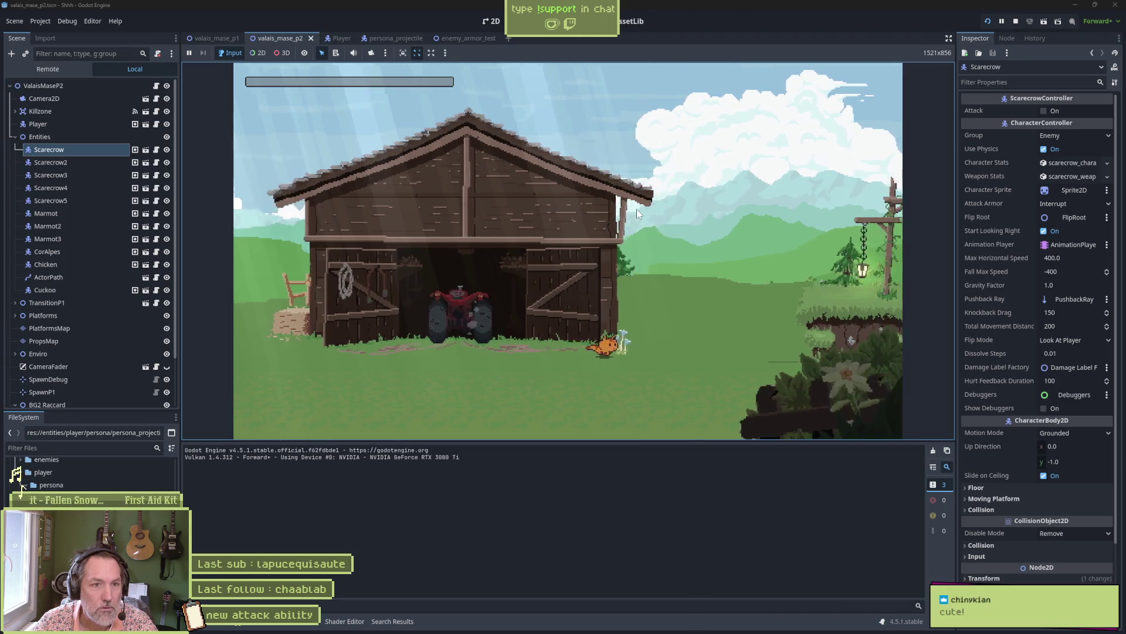
Step: Jump the cat over the rock ledges and run right into the exit transition
key("space")
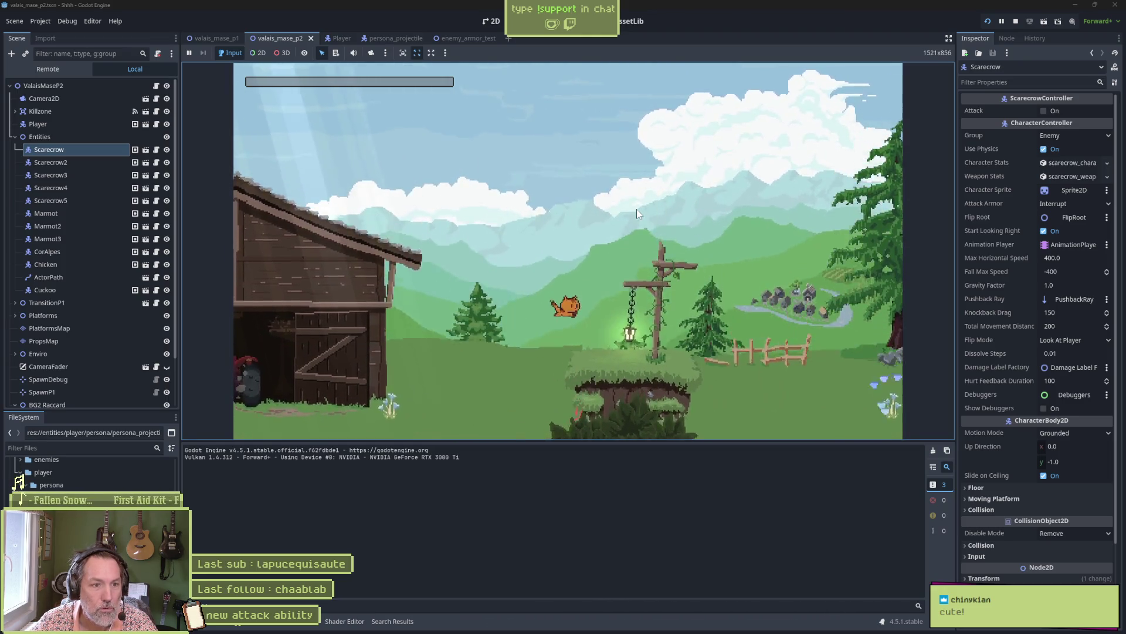
key("Right")
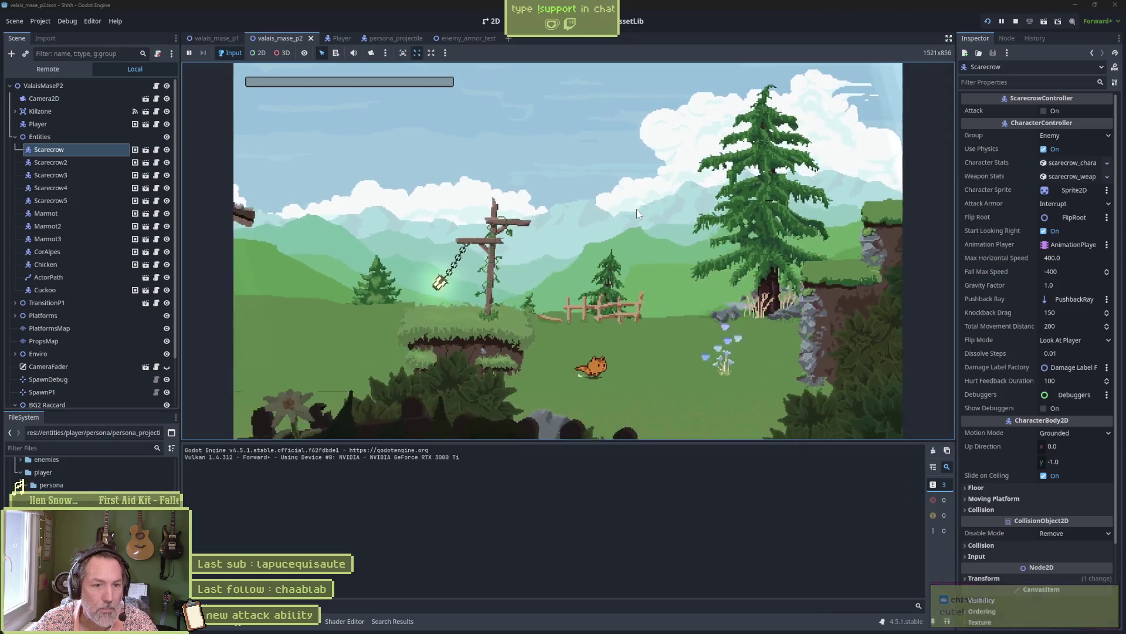
key("Right")
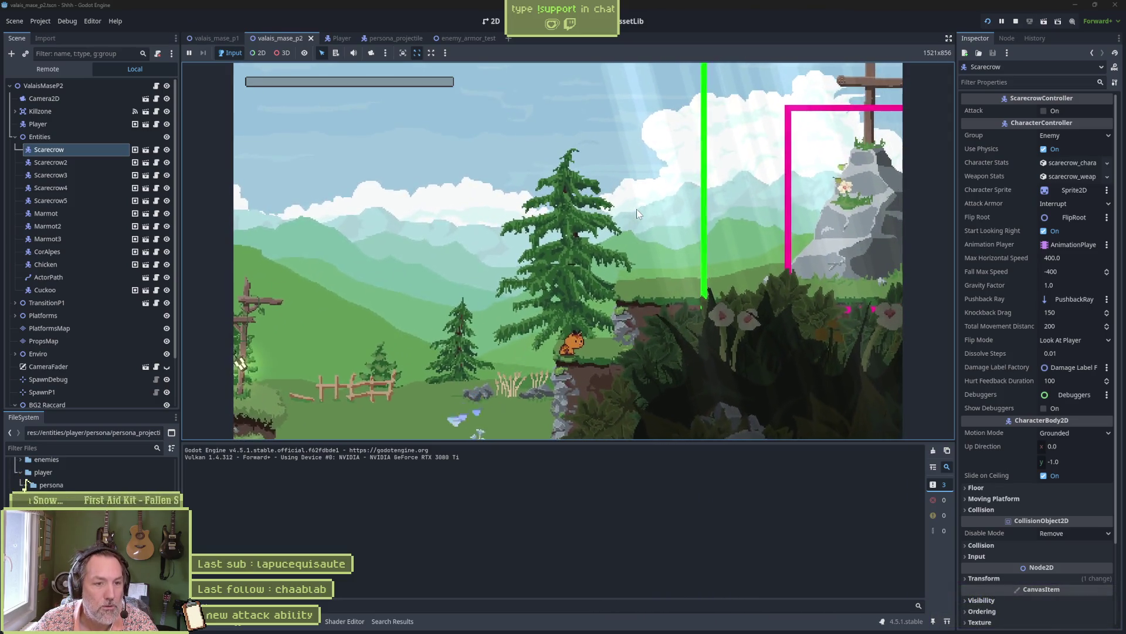
key("Right")
key("space")
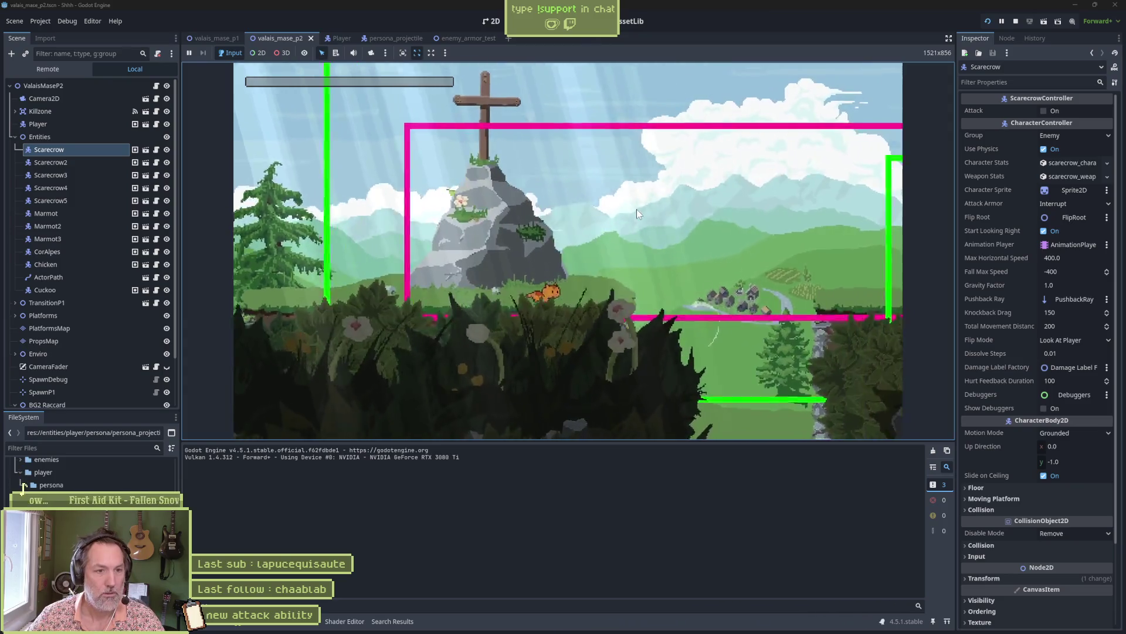
key("Right")
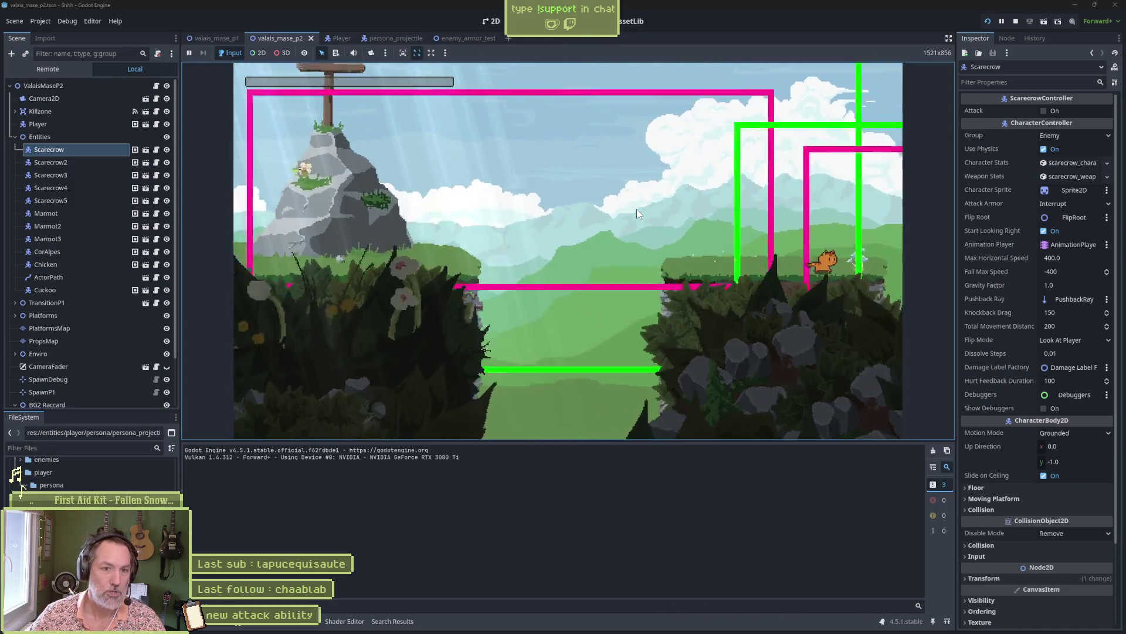
key("Right")
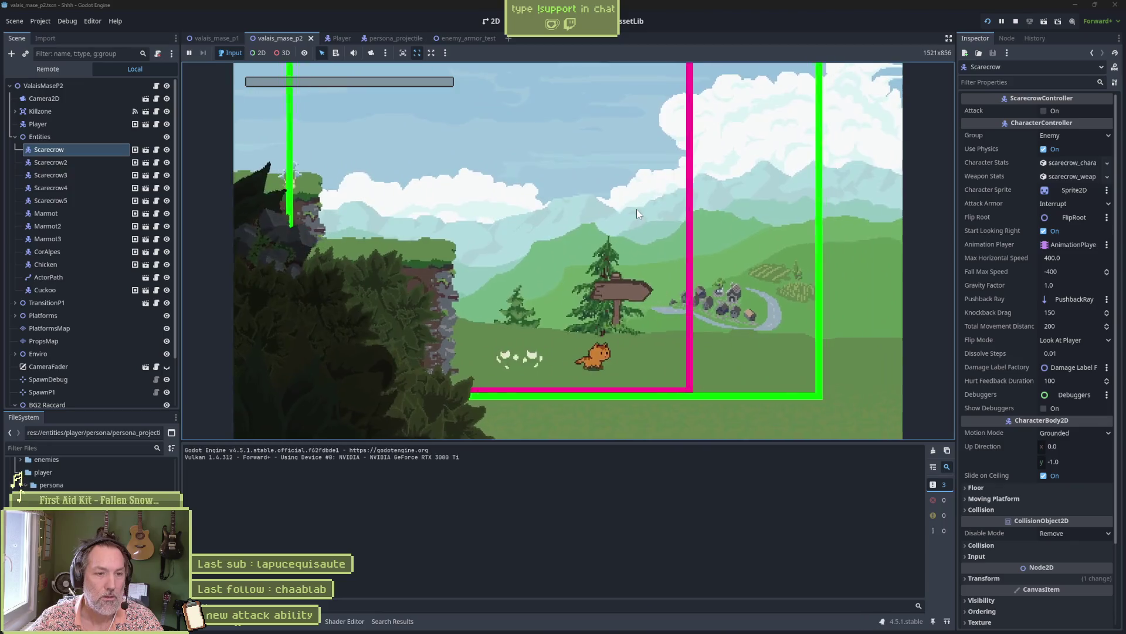
key("Right")
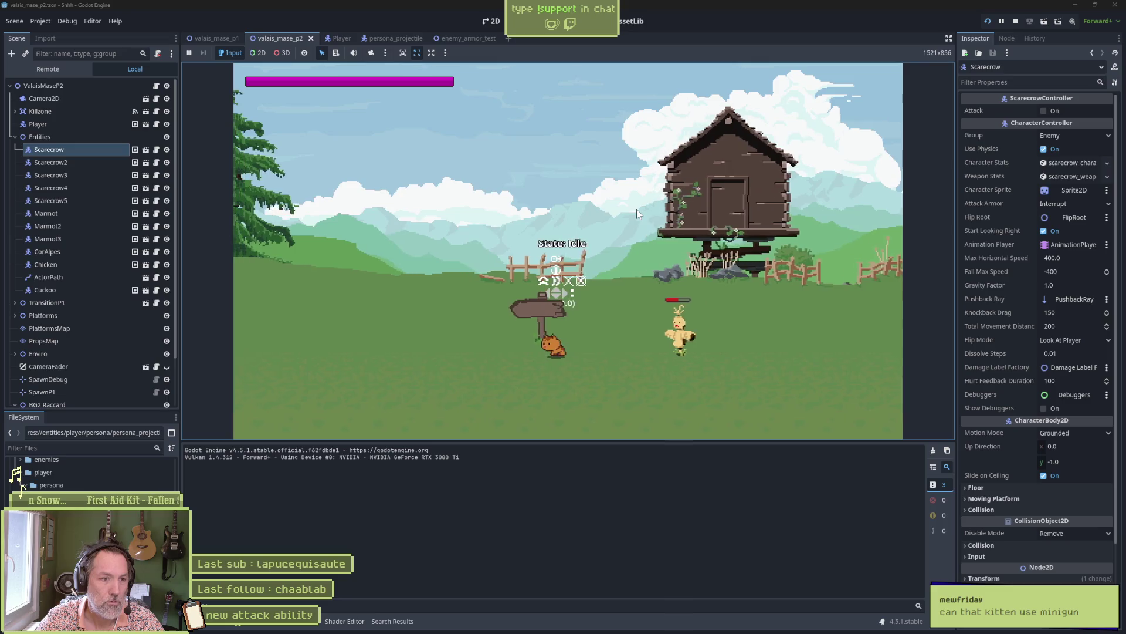
Step: Hit the scarecrow with the projectile, follow with an upward attack, then stop the game with F8
left_click(636, 209)
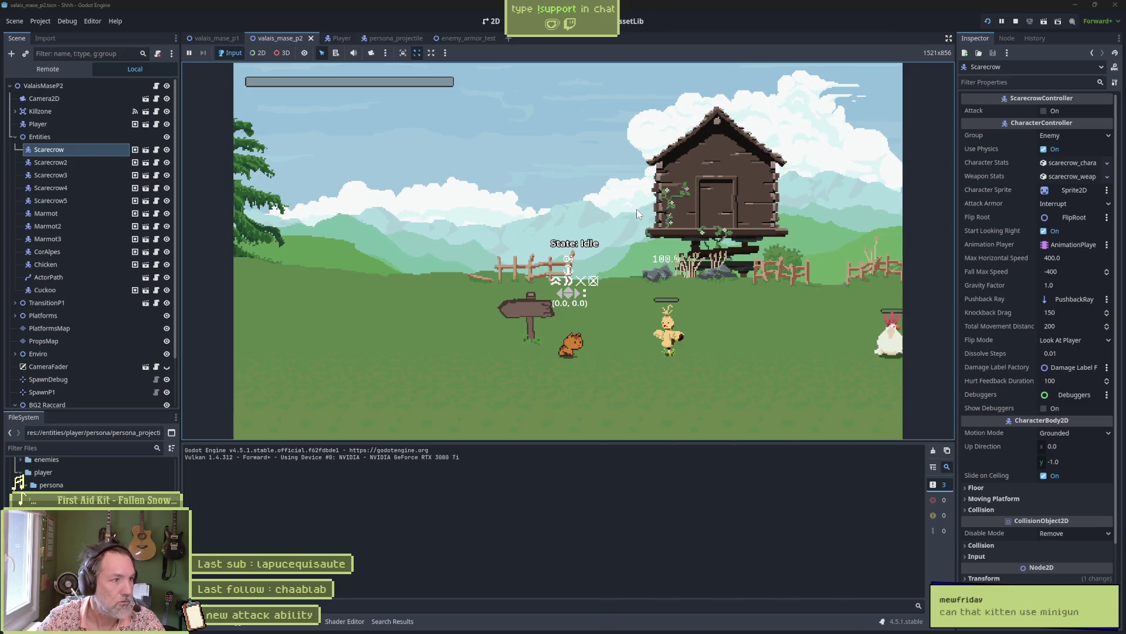
left_click(636, 209)
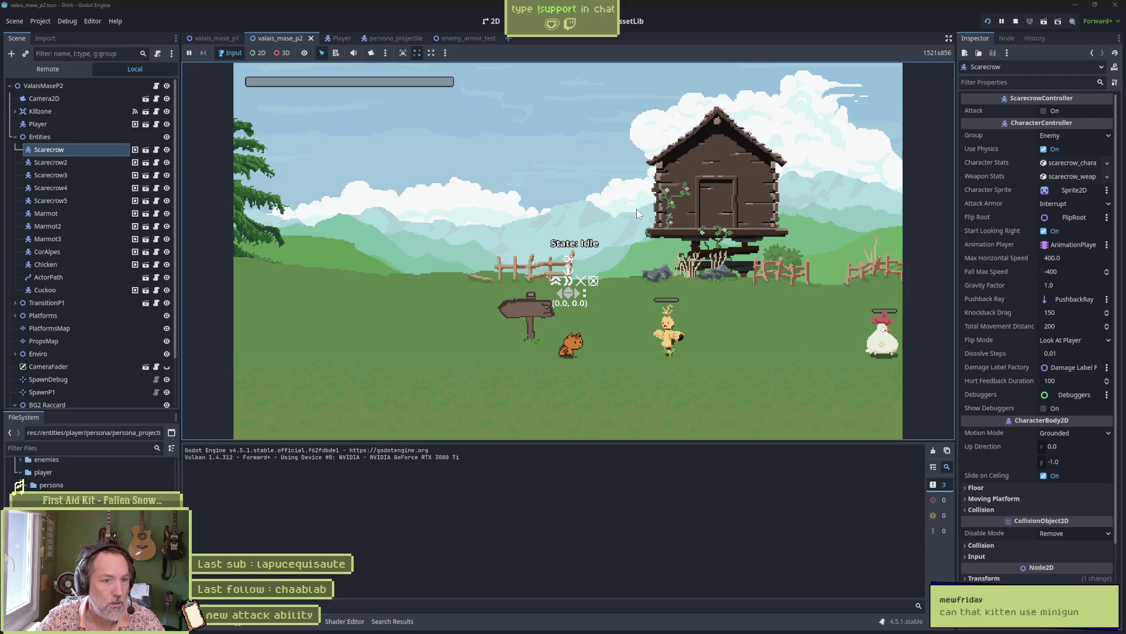
key("F8")
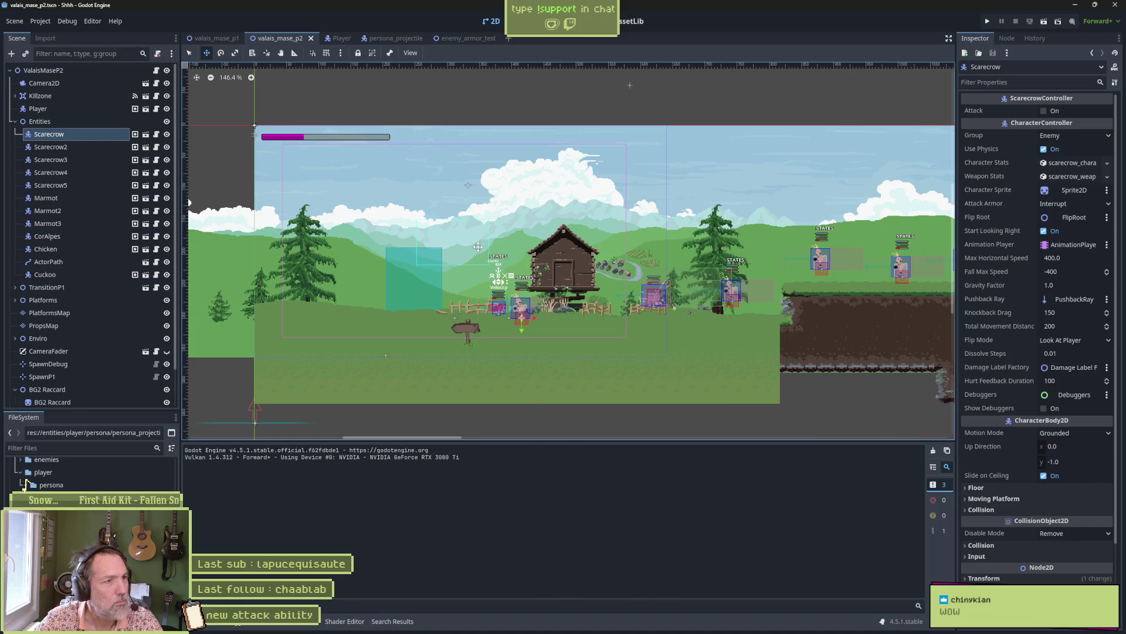
Step: Rerun the scene with F6 and take the cat up the cliff by the tree, dashing and jumping
key("F6")
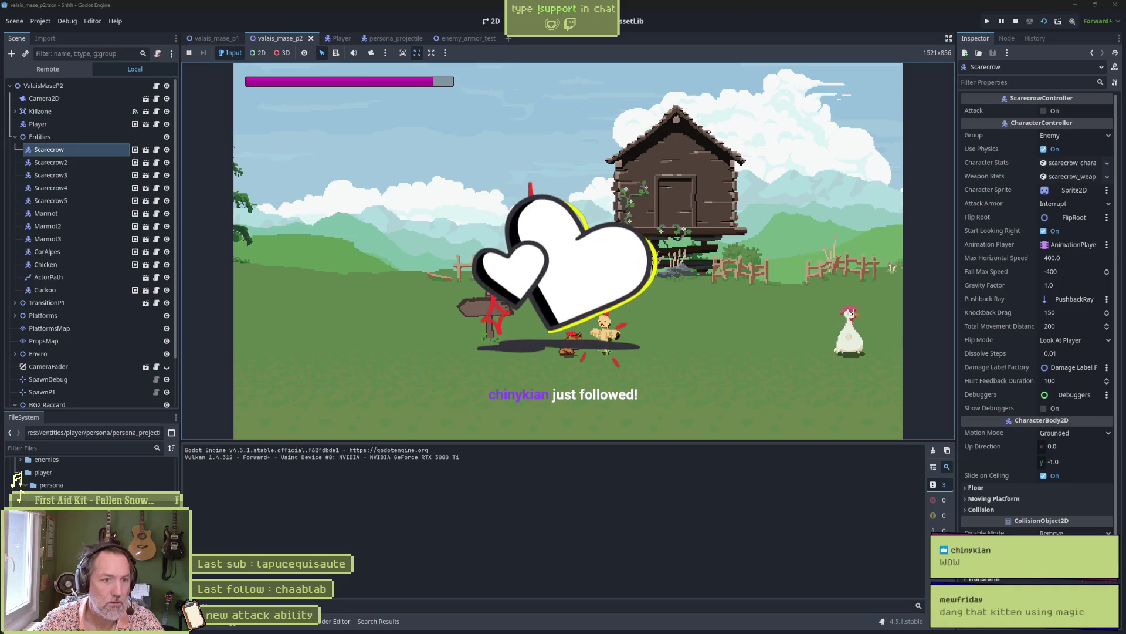
key("Right")
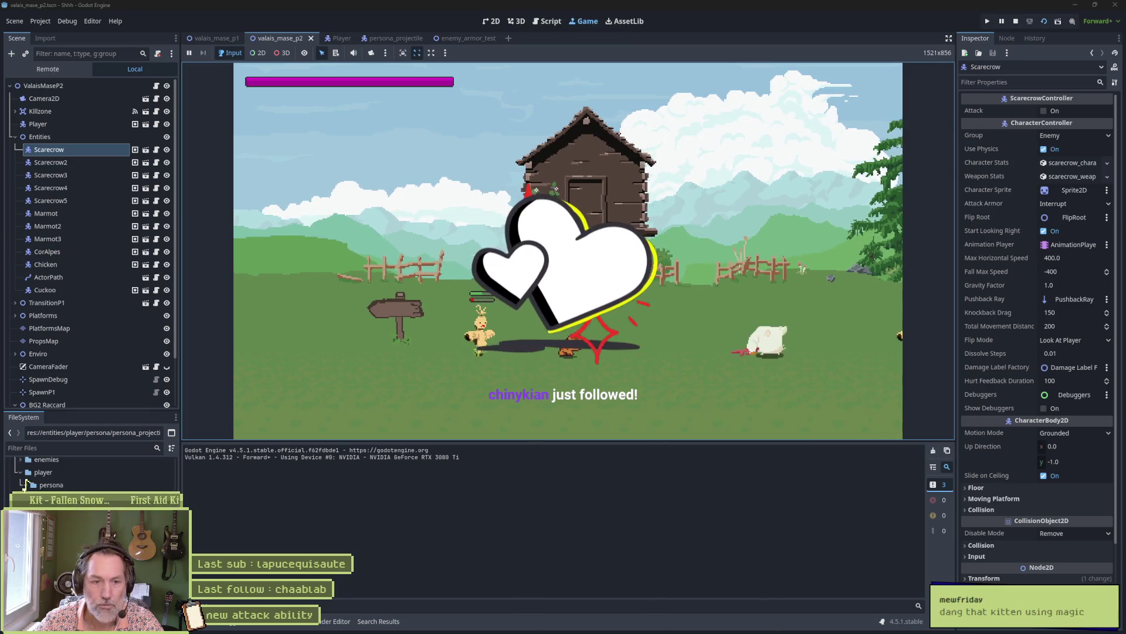
key("Right")
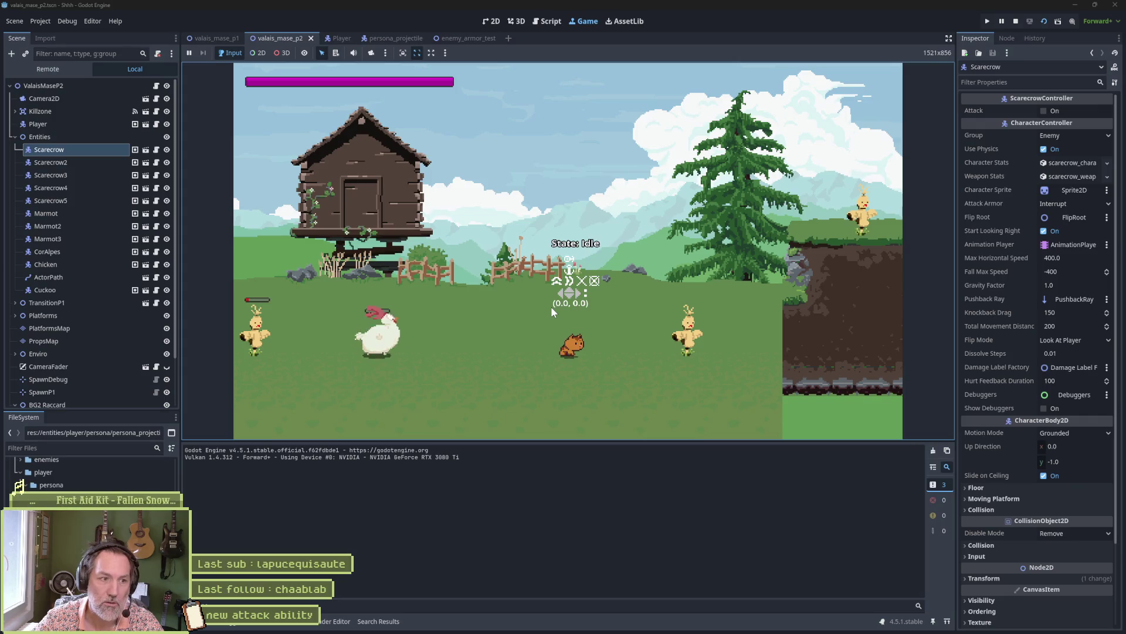
key("Right")
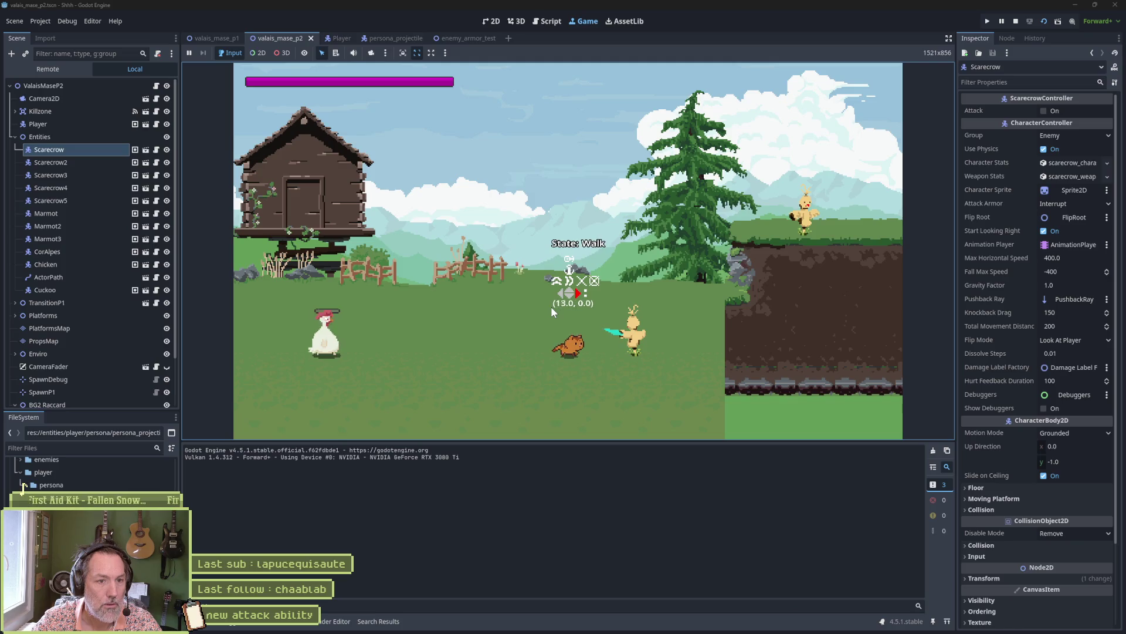
key("Right")
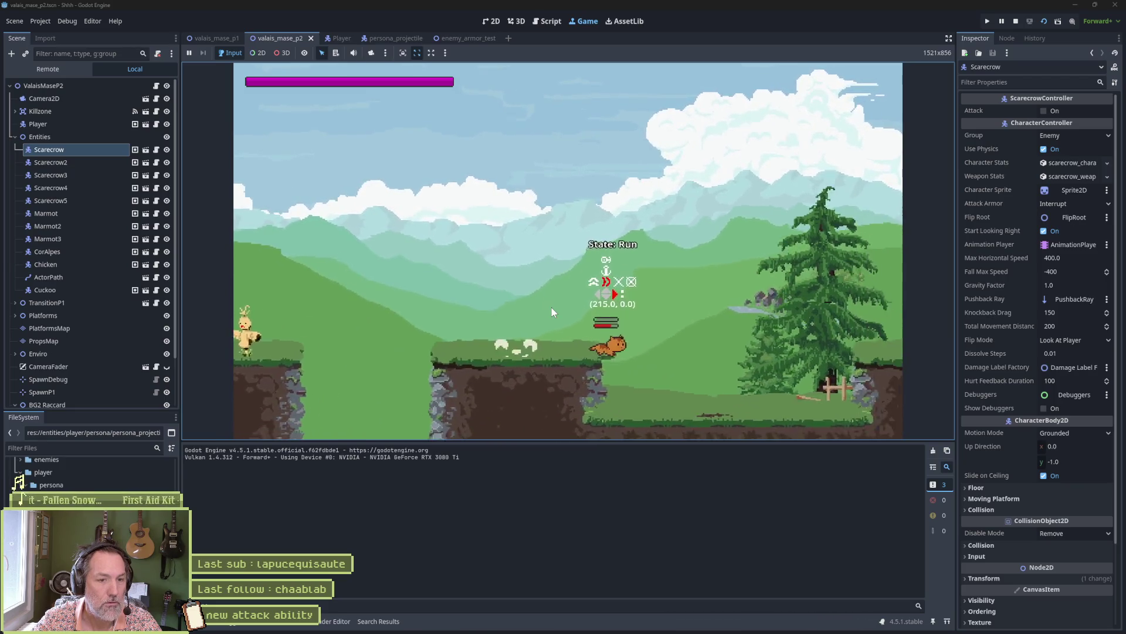
key("shift")
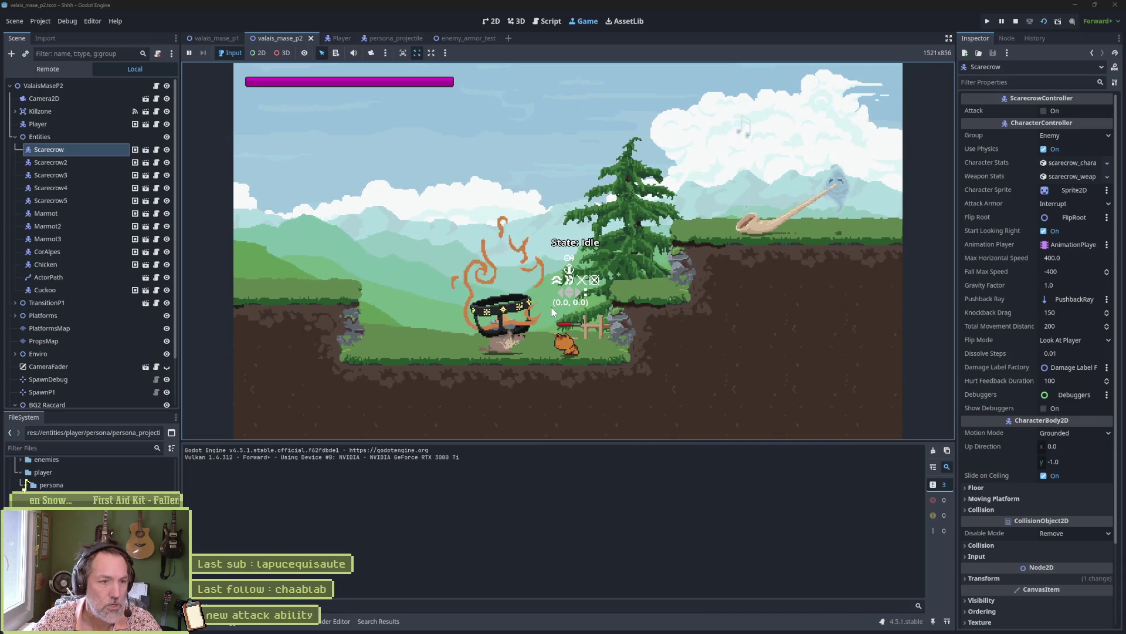
key("Right")
key("space")
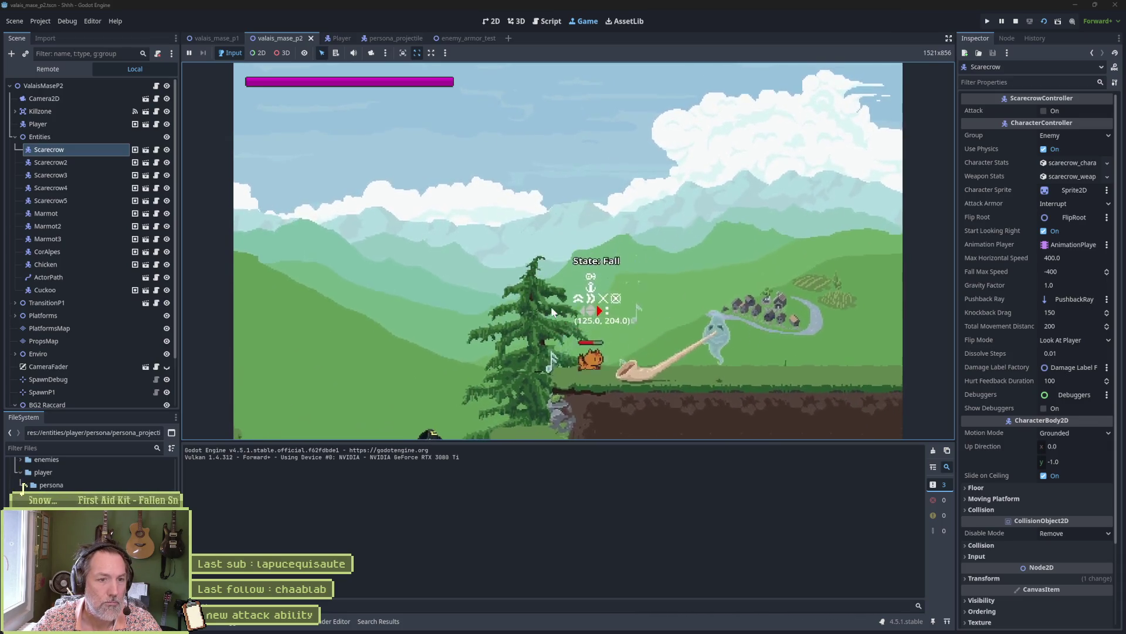
key("Right")
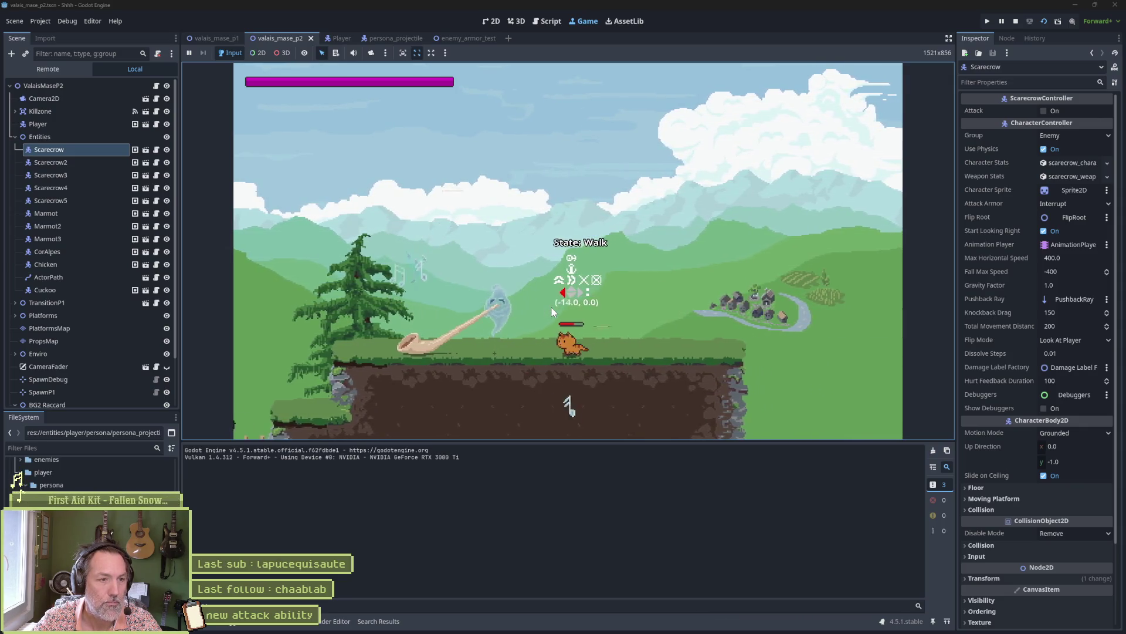
Step: Walk the cat back and forth, jump it onto the higher cliff and off, then stop with F8
key("Left")
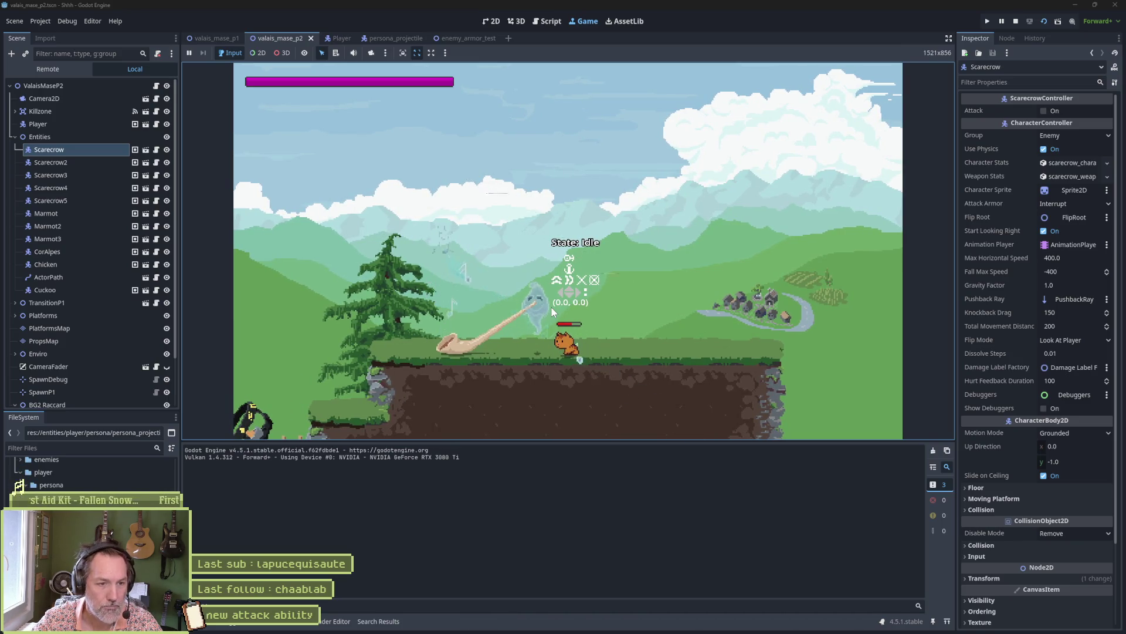
key("Right")
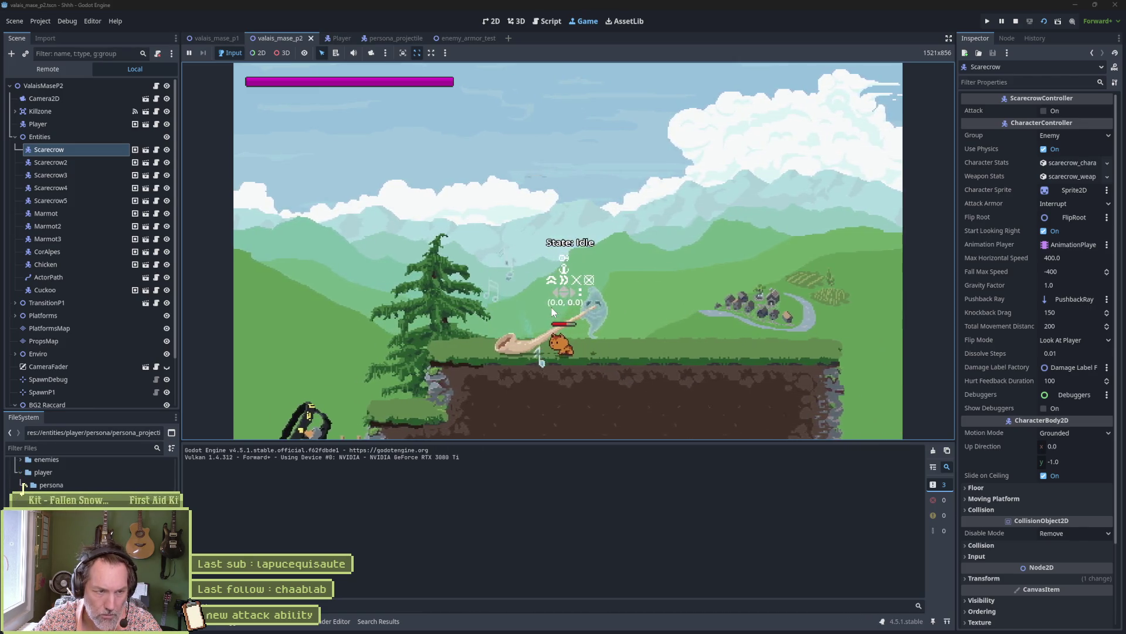
key("Right")
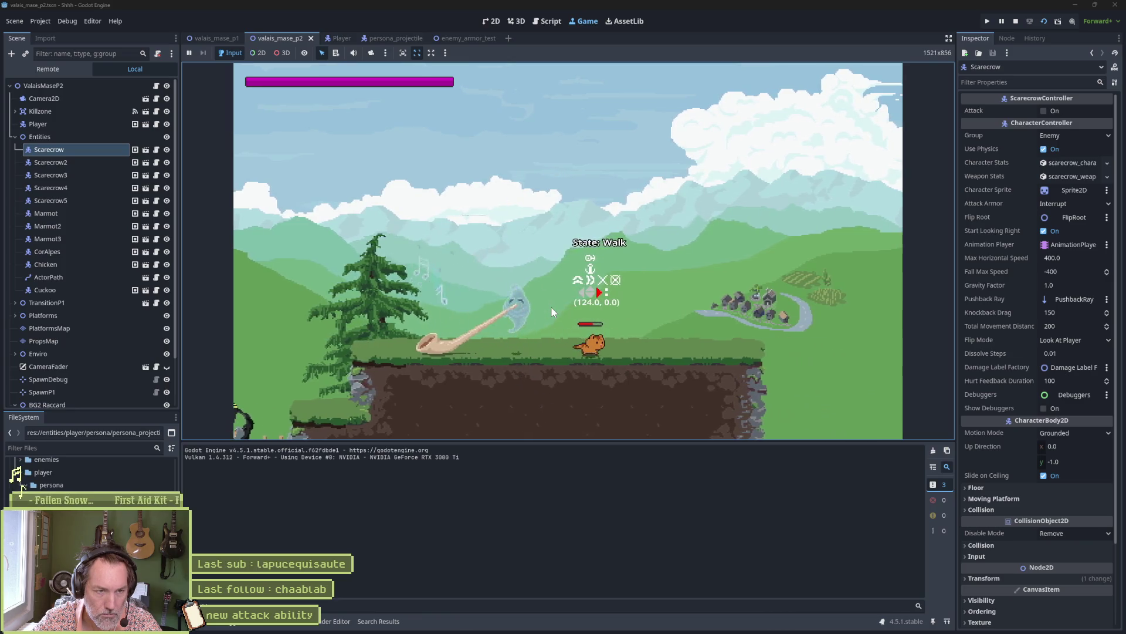
key("Left")
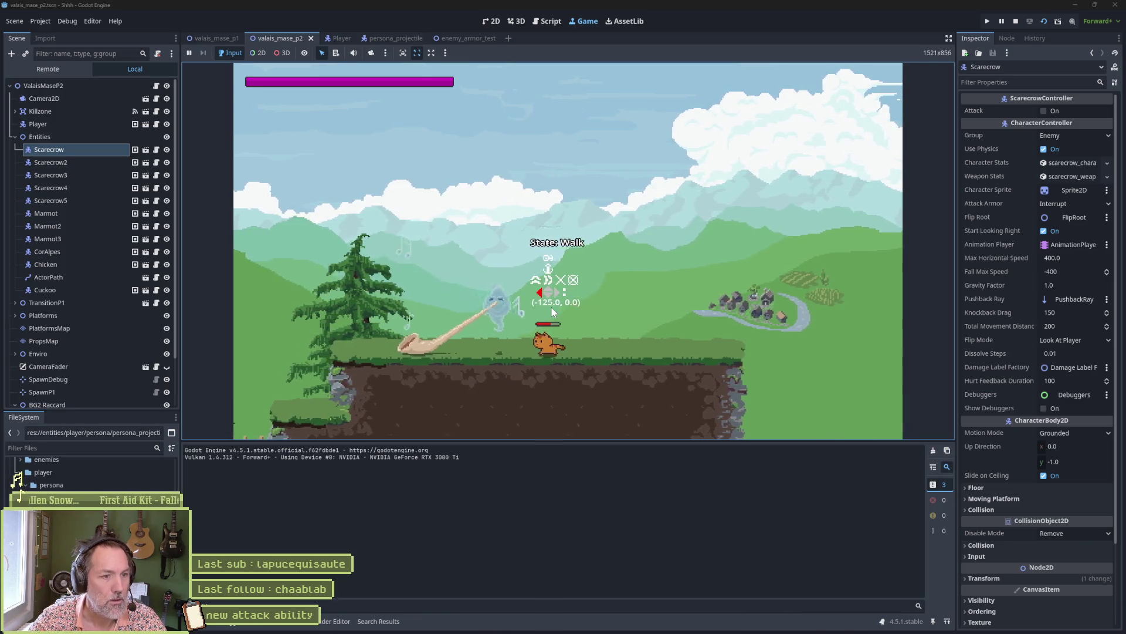
key("Right")
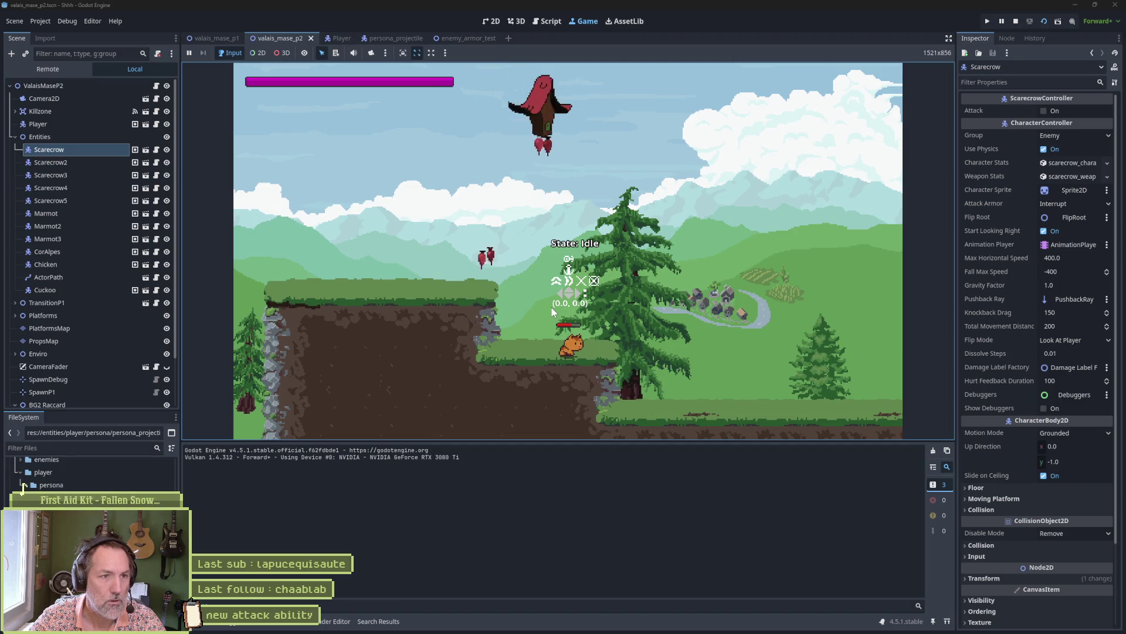
key("Right")
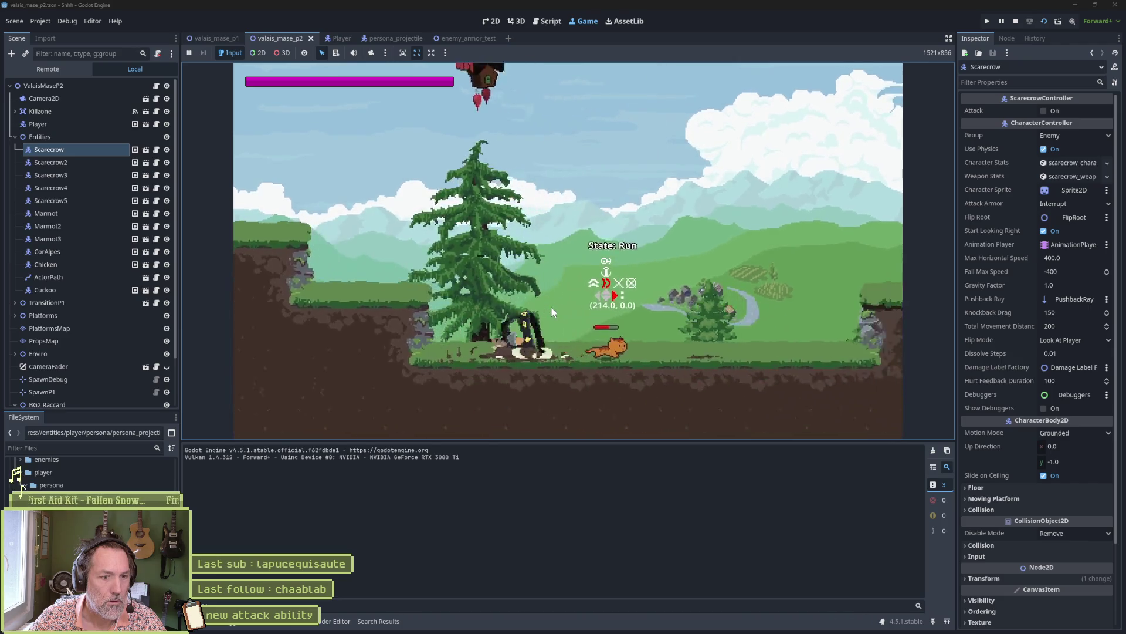
key("space")
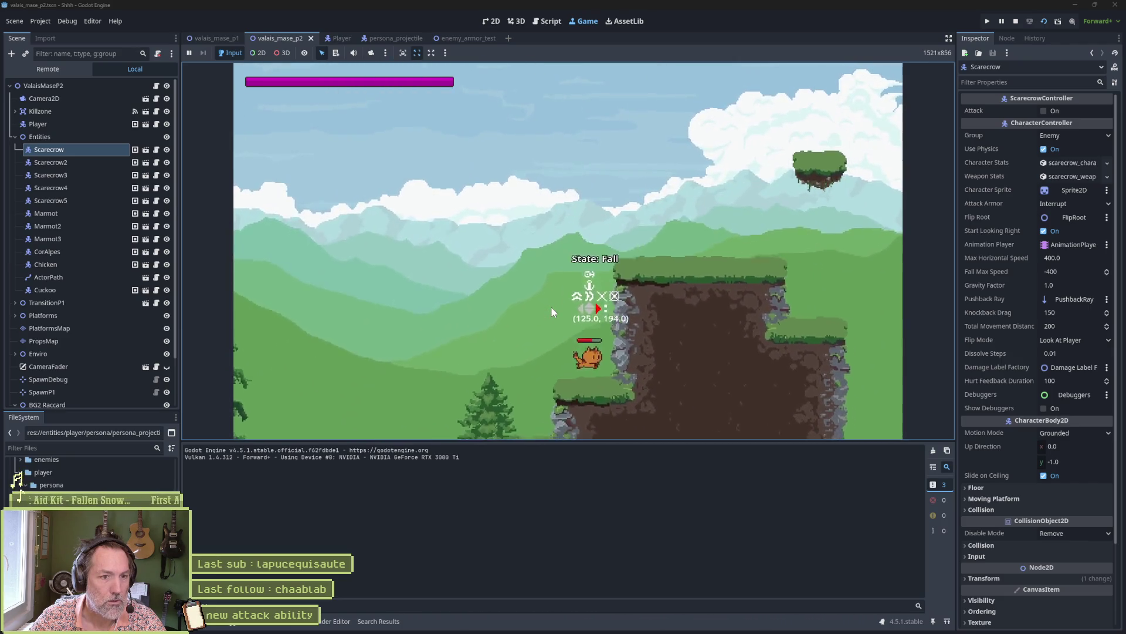
key("space")
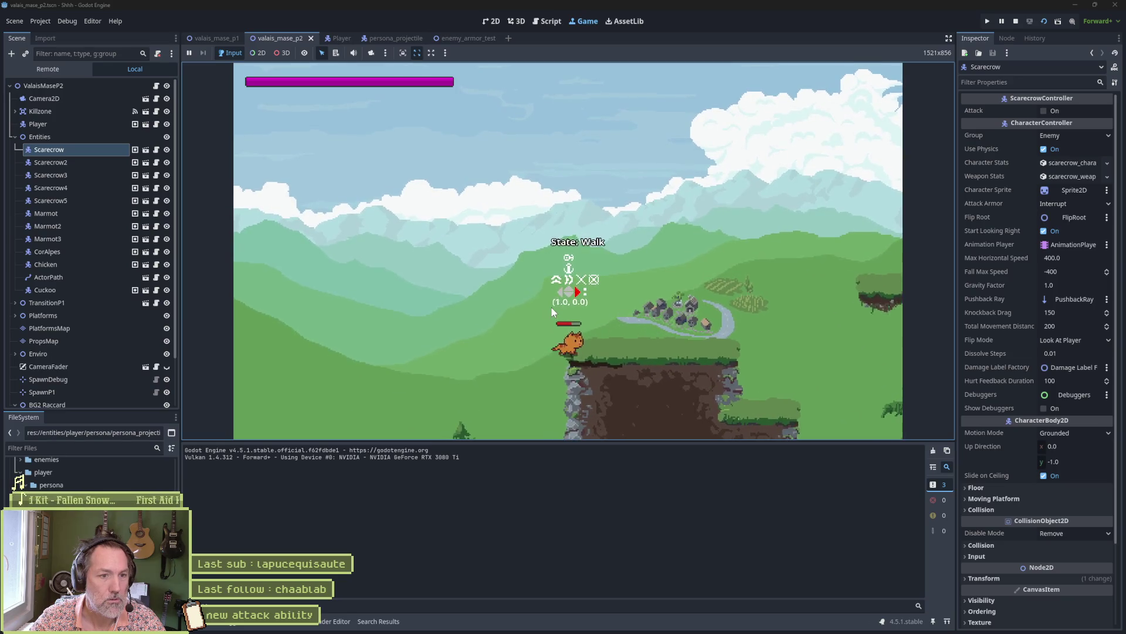
key("space")
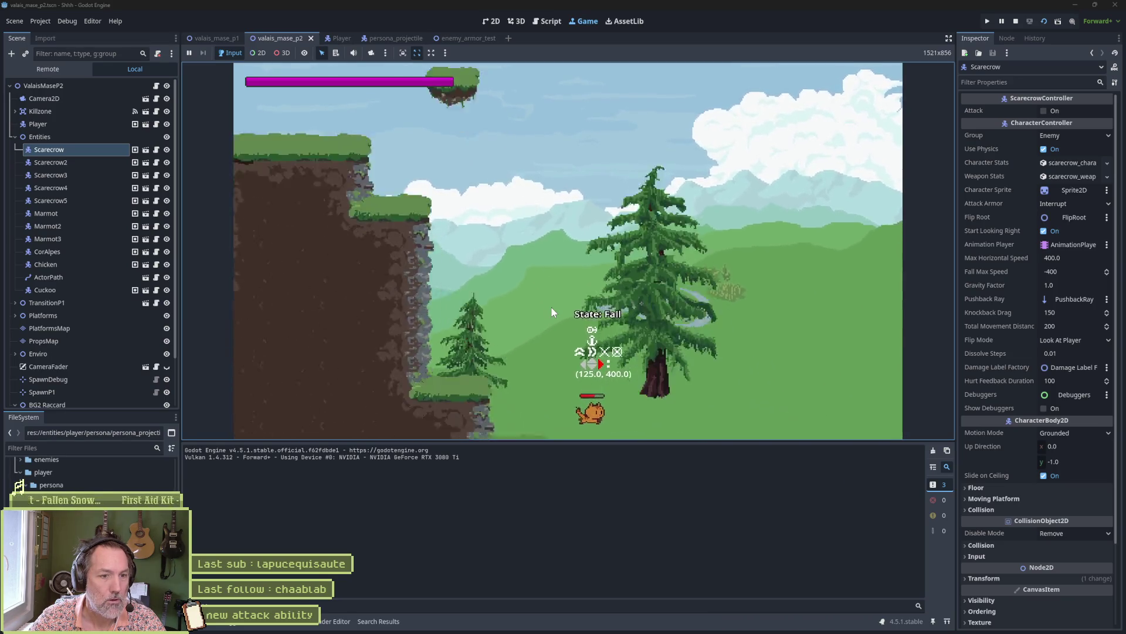
key("F8")
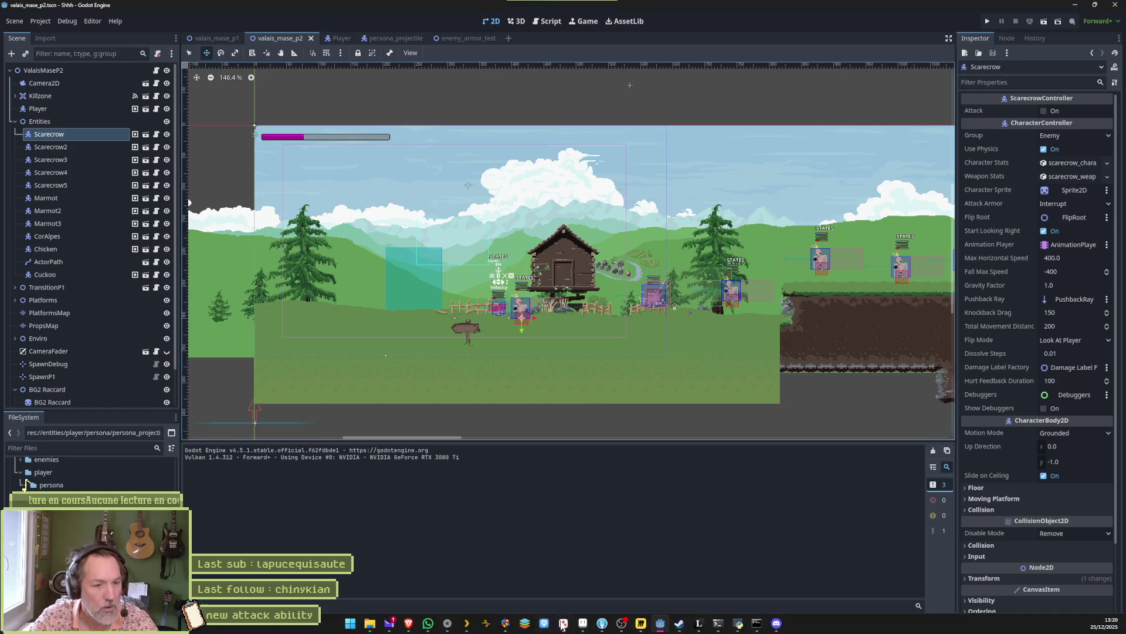
Step: Open cow.aseprite from Aseprite's recent files, play its animation, and minimize Aseprite
left_click(563, 623)
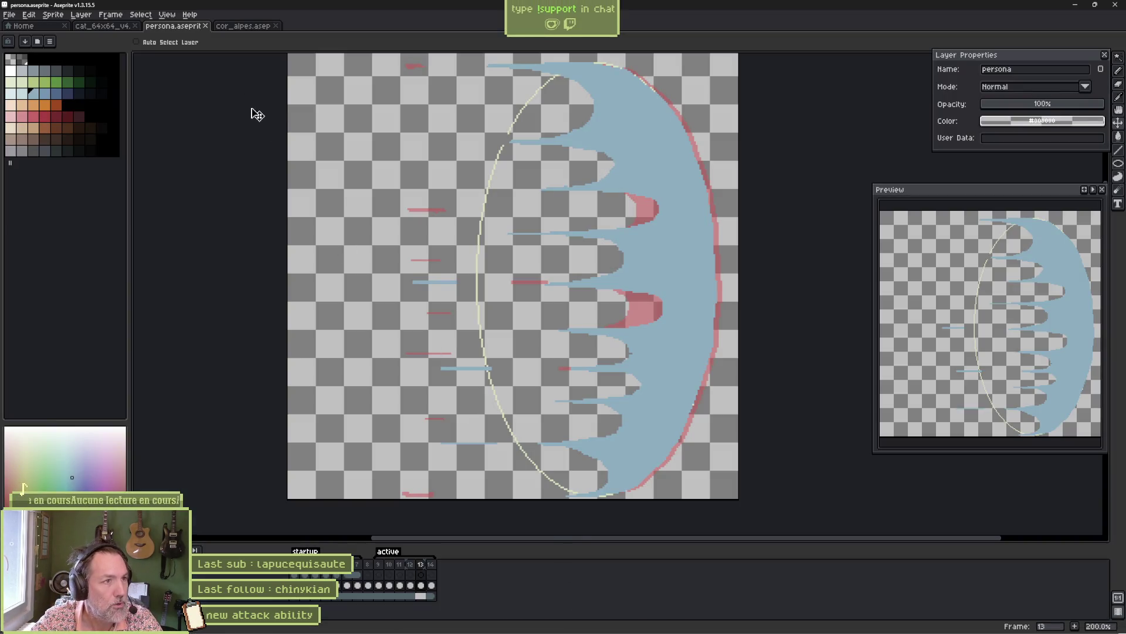
left_click(26, 28)
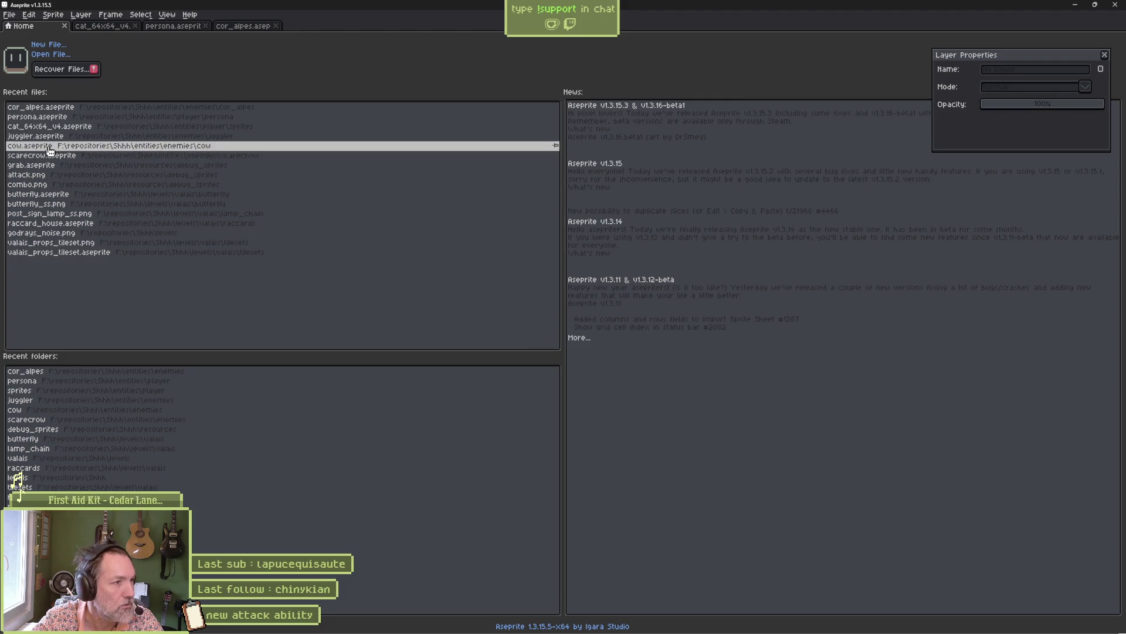
left_click(82, 146)
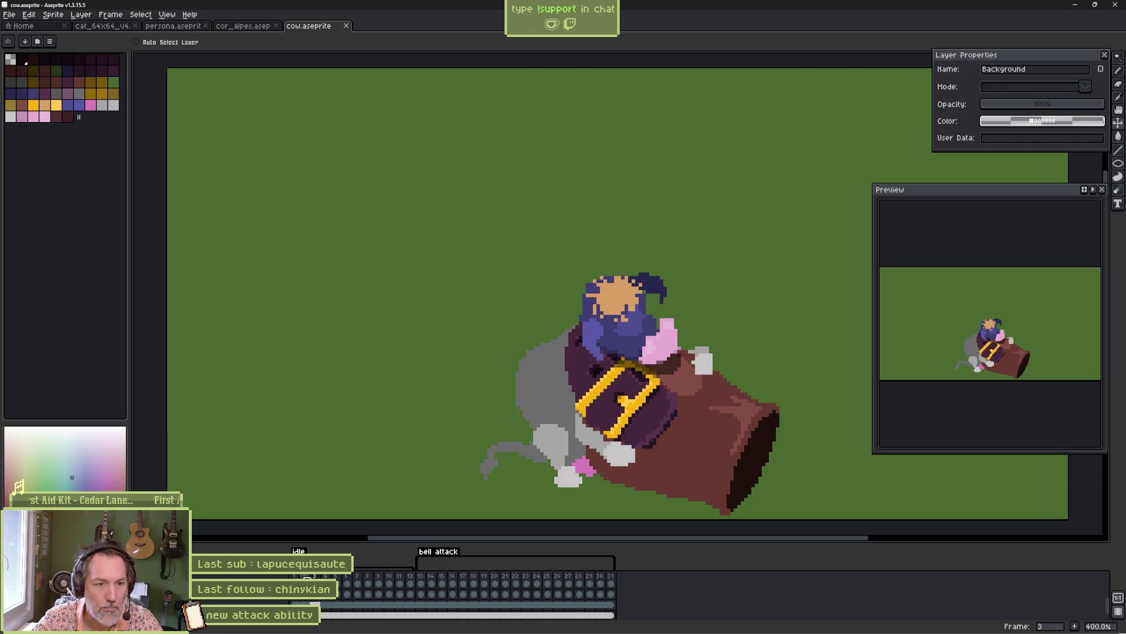
key("Return")
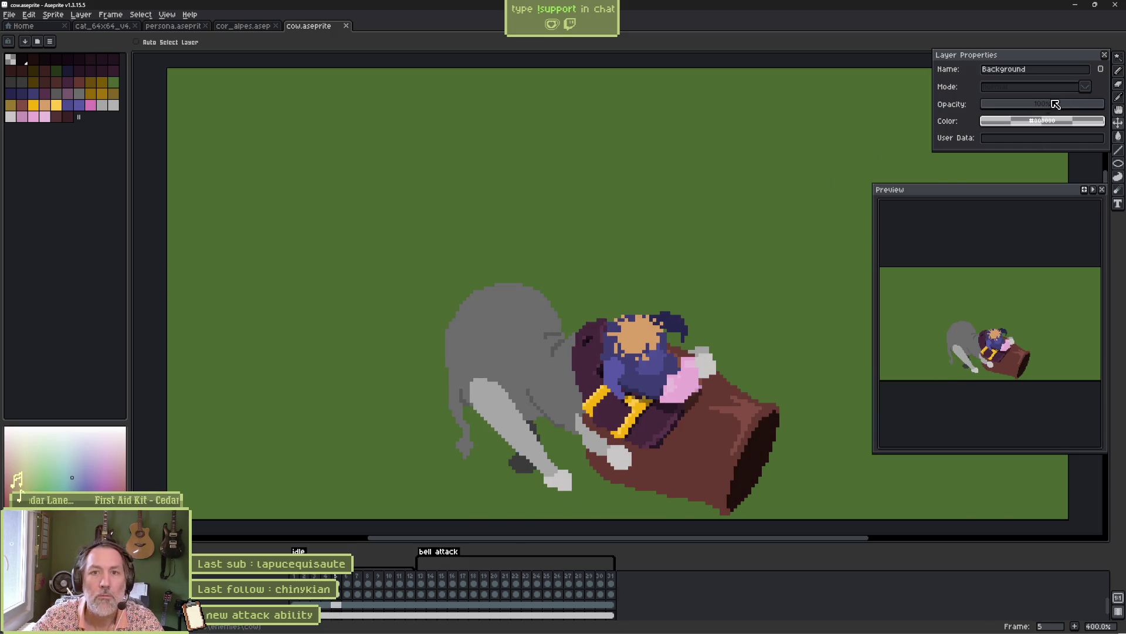
left_click(1075, 5)
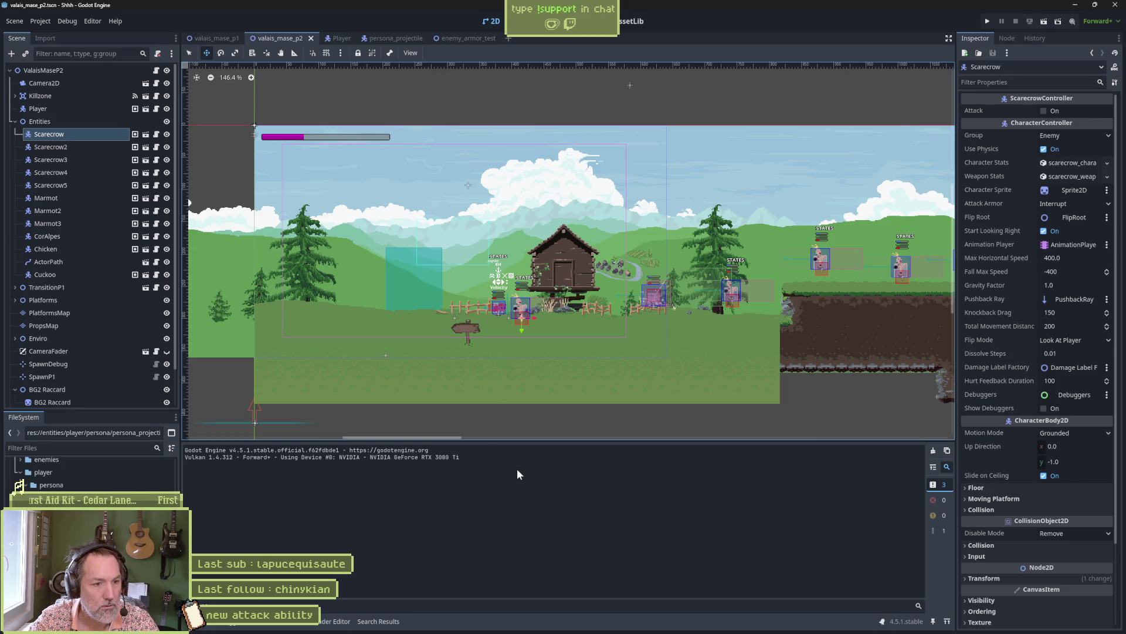
Step: Run the level with F5, stop it with F8, then relaunch the scene with F6
key("F5")
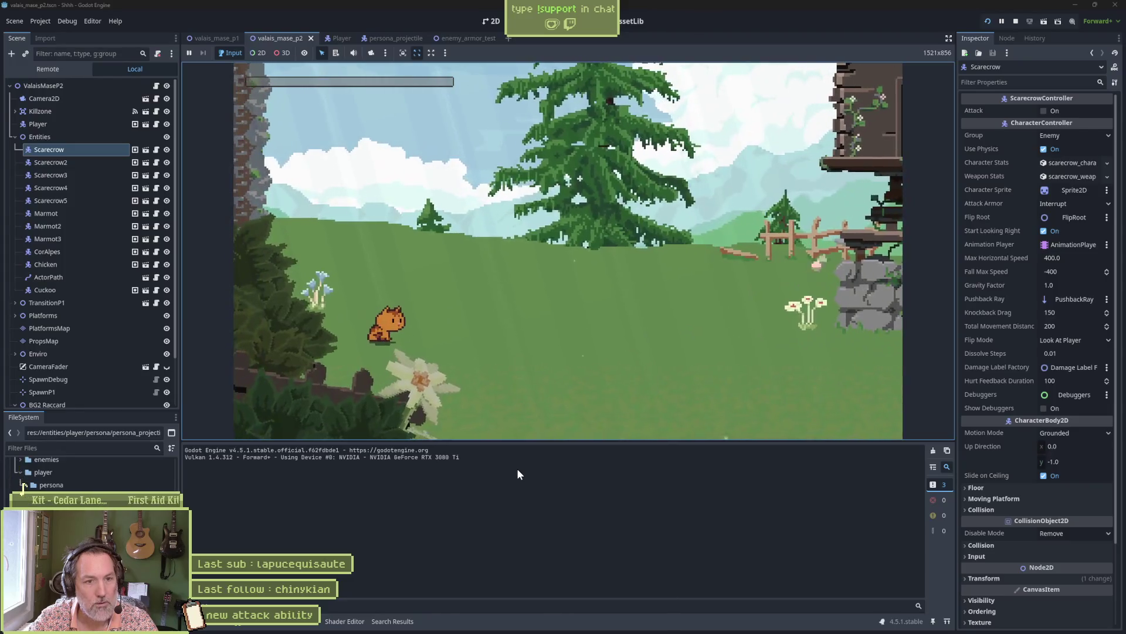
key("F8")
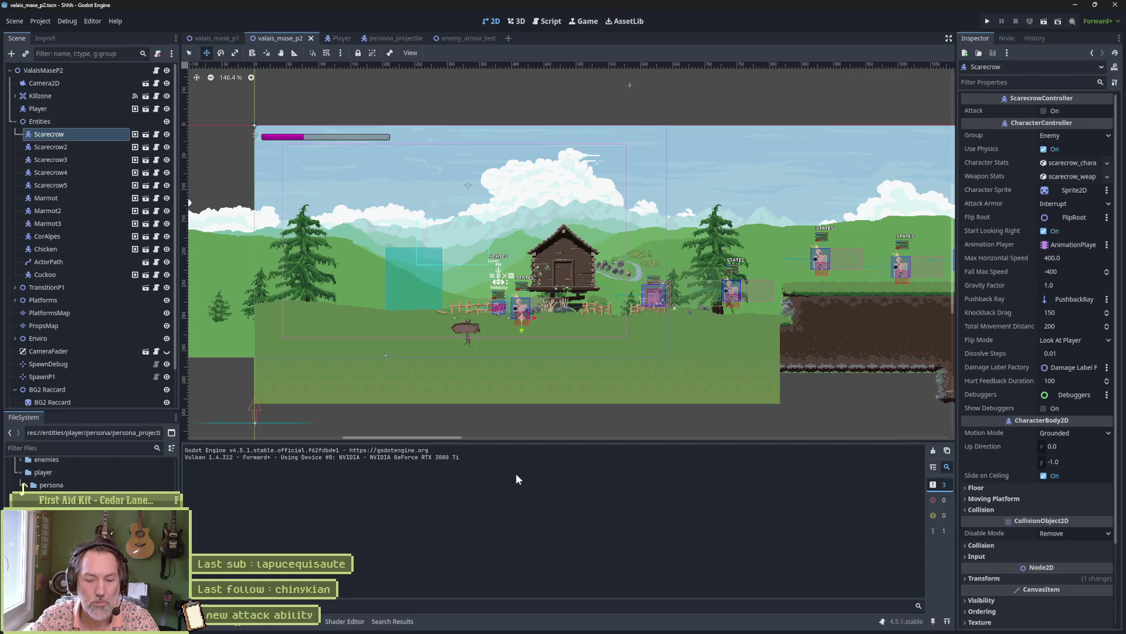
key("F6")
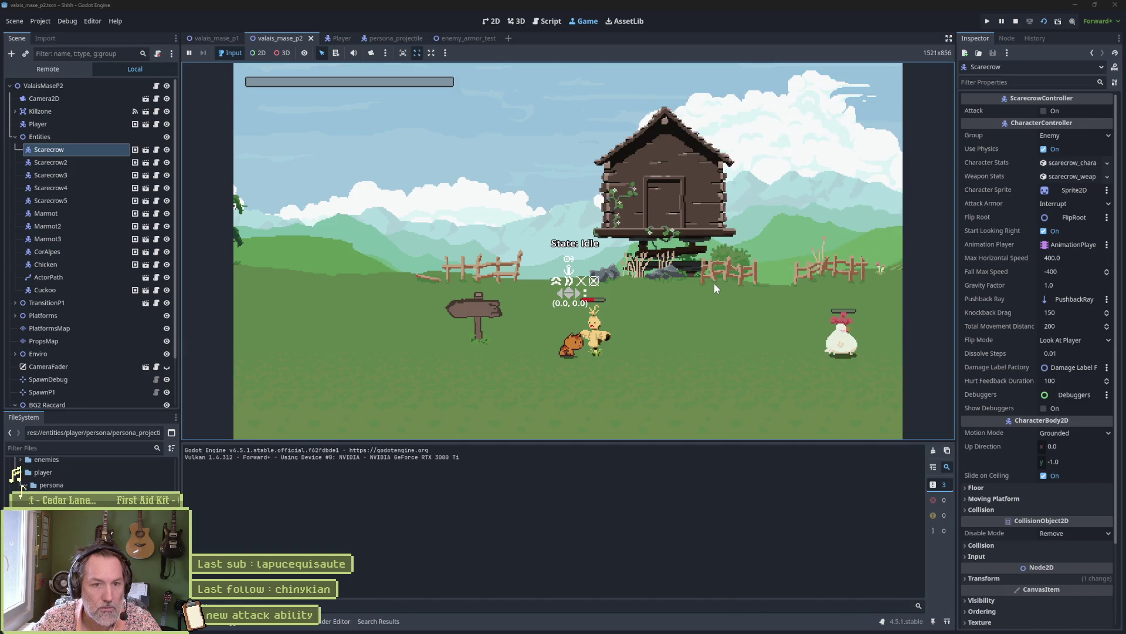
Step: Run the cat right and left, then Alt+Tab to the streamer's Twitch channel
key("Right")
key("Right")
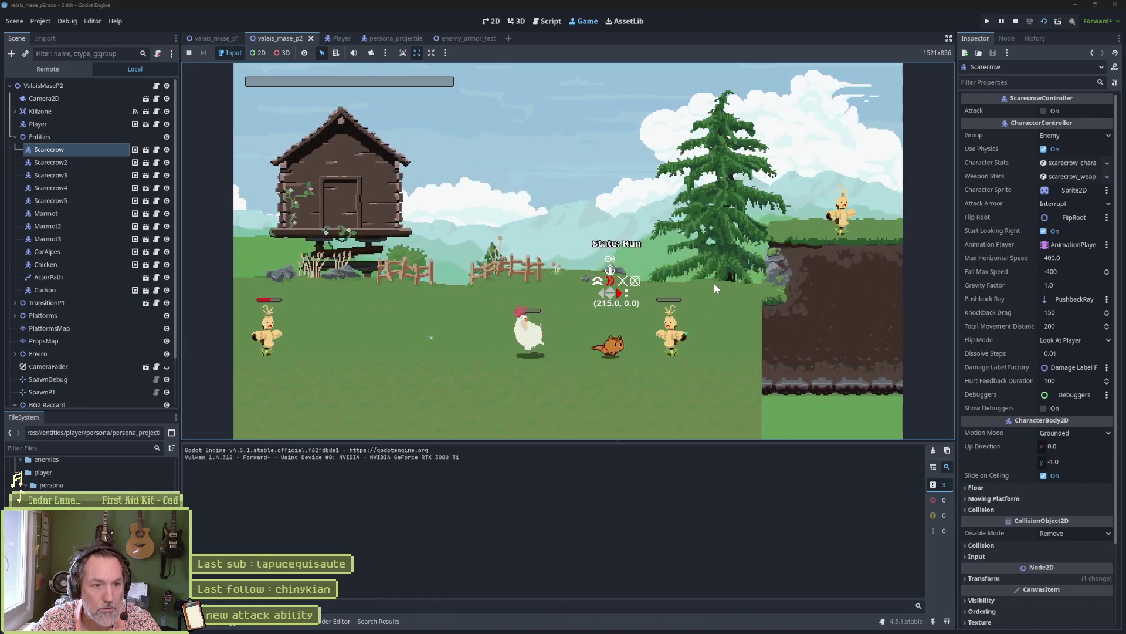
key("Left")
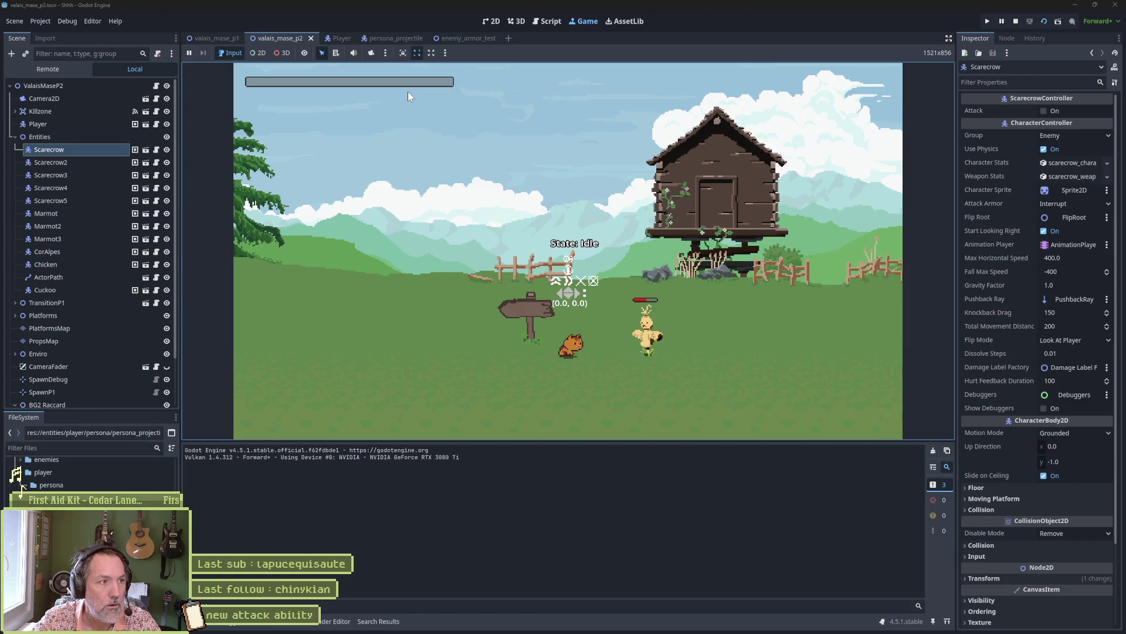
mouse_move(718, 623)
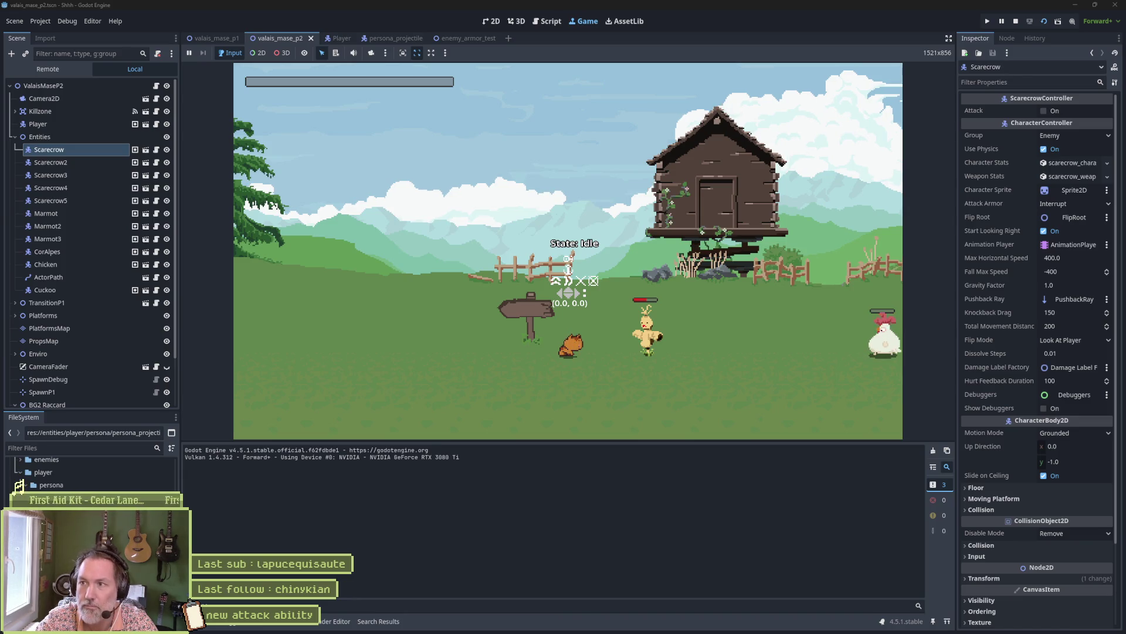
key("alt+Tab")
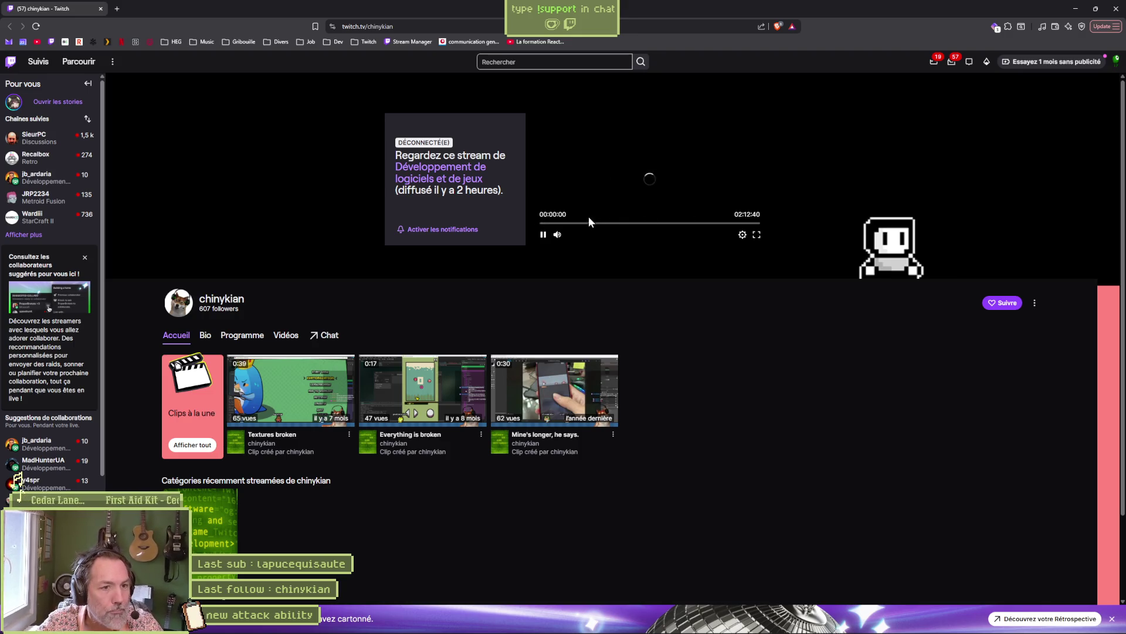
Step: Scrub the past broadcast full screen from 00:11:32 through 00:39 and 01:15 to the end, then exit full screen
left_click(559, 226)
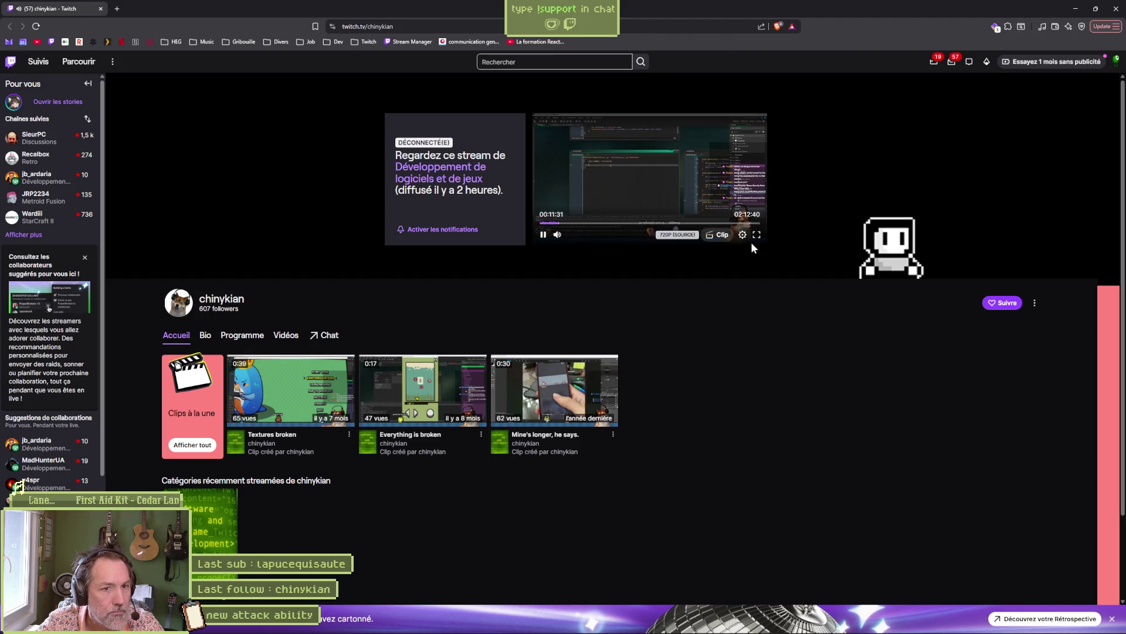
left_click(760, 242)
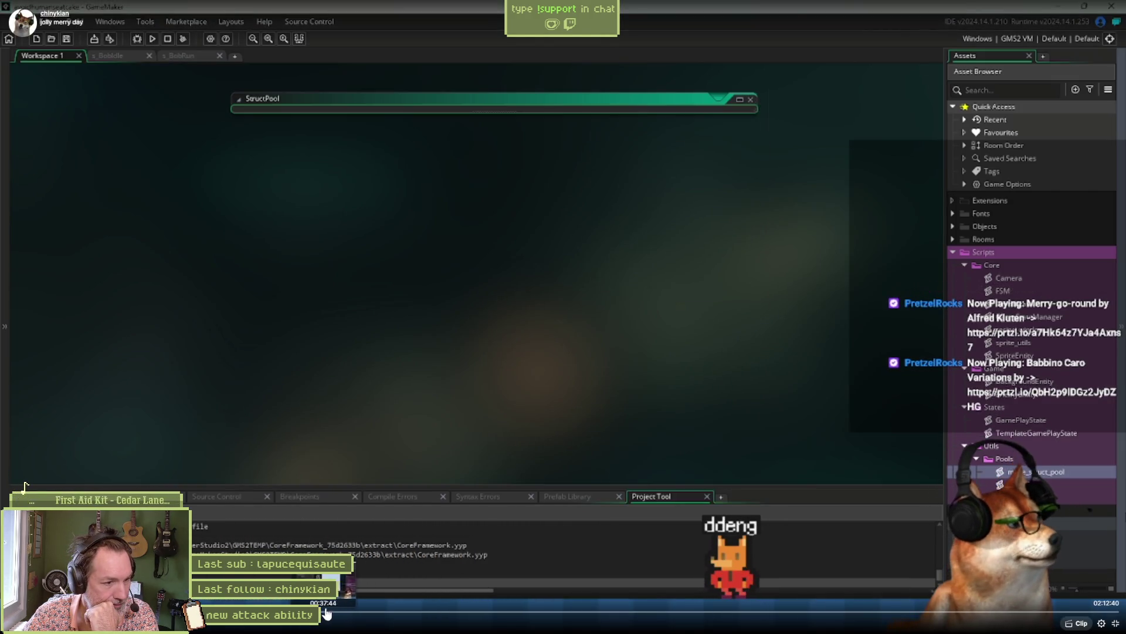
left_click(334, 613)
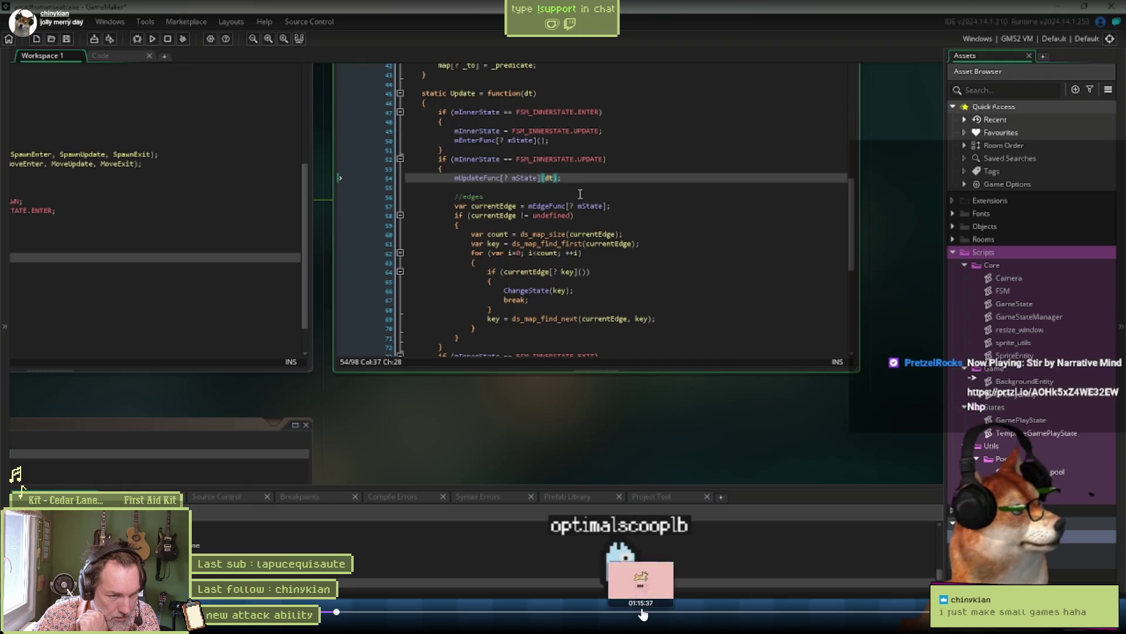
left_click(643, 612)
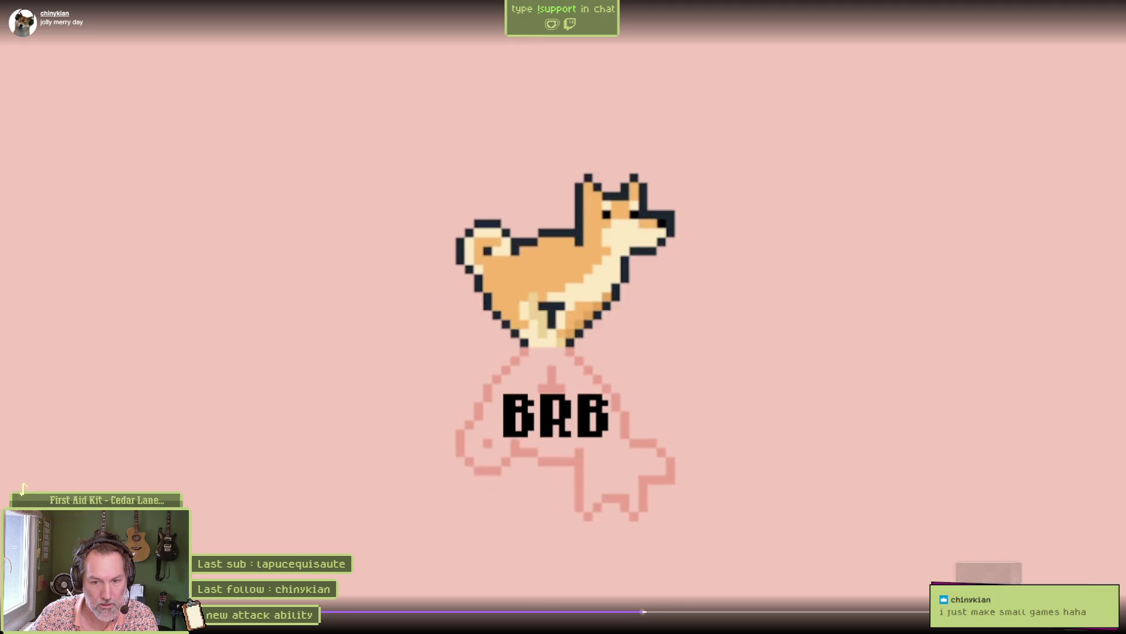
left_click(997, 611)
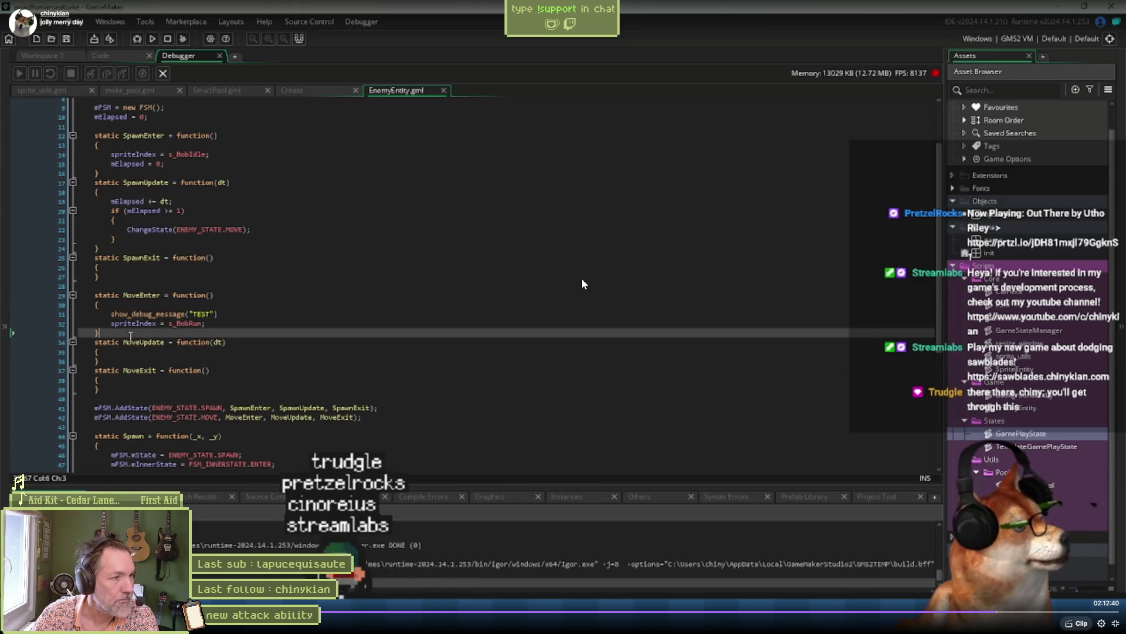
key("Escape")
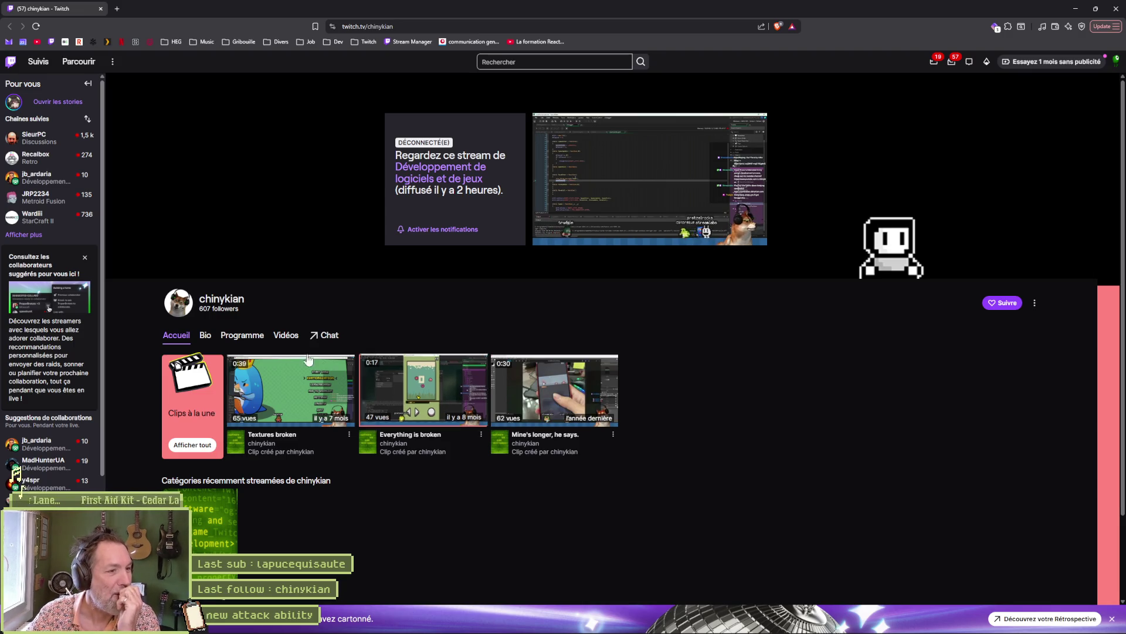
Step: Go to the streamer's Bio and follow the A Slight Chance of Sawblades link into a new tab
left_click(216, 340)
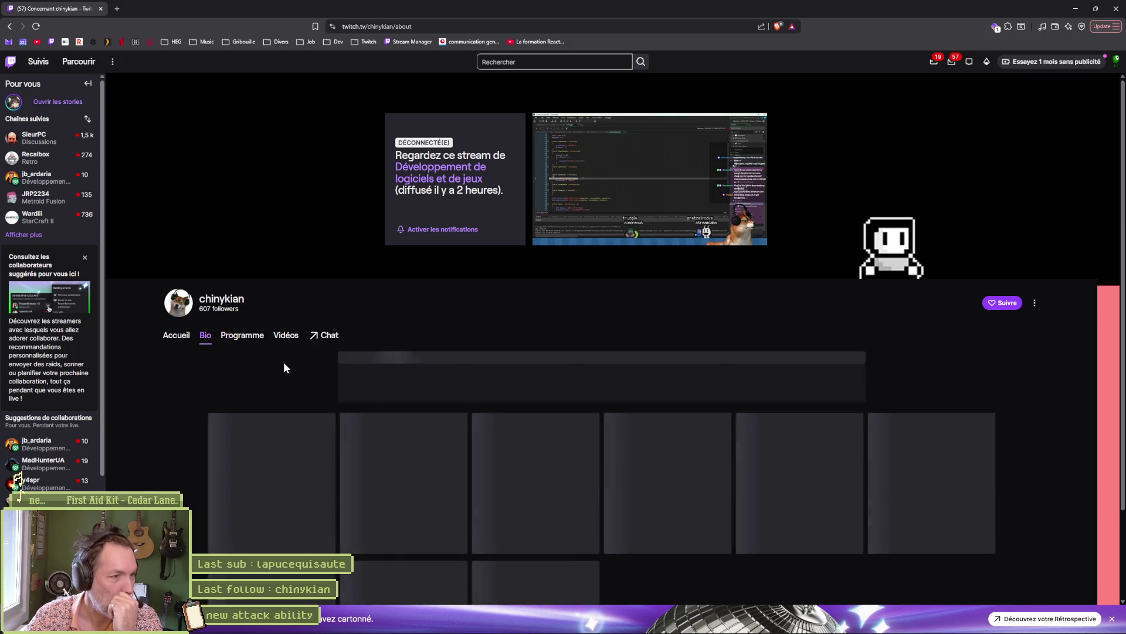
scroll(222, 405, "down", 2)
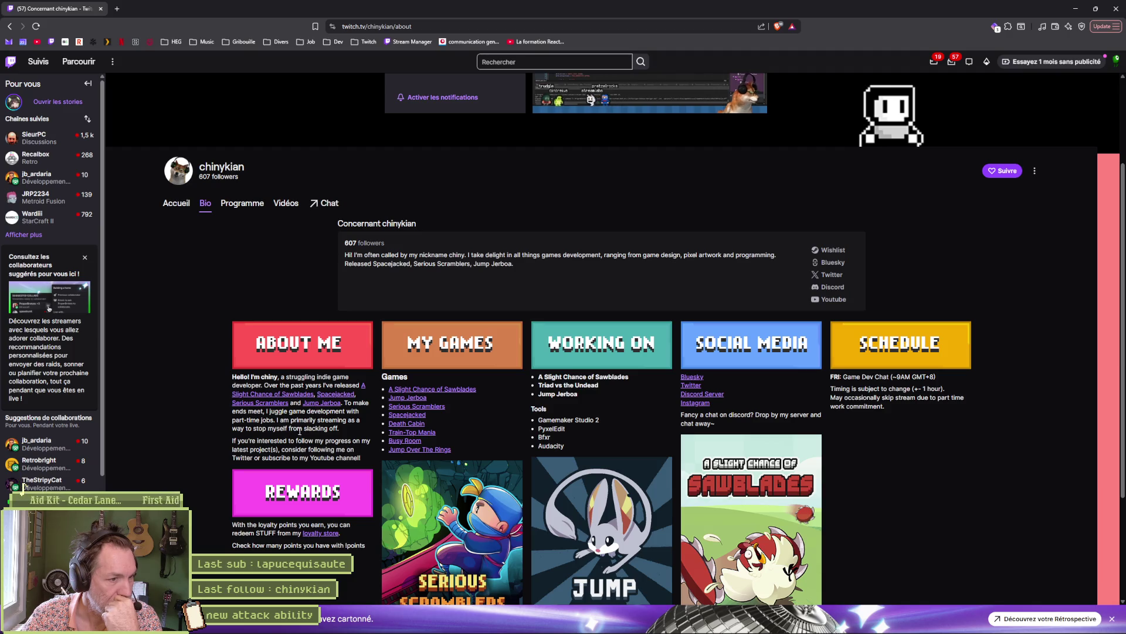
left_click(441, 368)
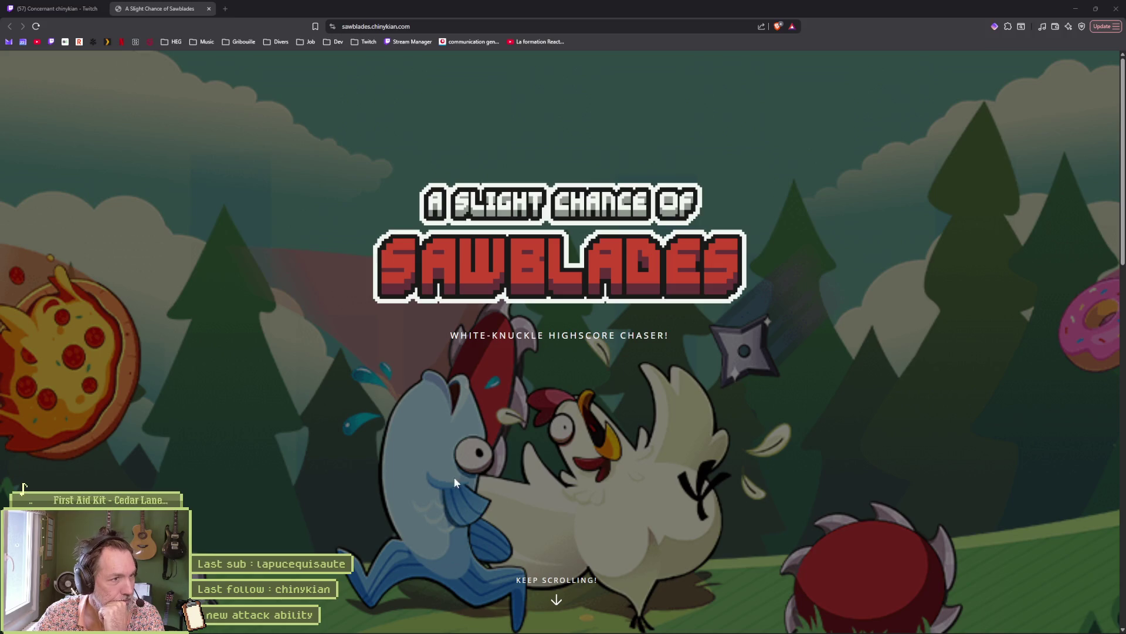
Step: Play the embedded 'Coming to Steam. Wishlist now!!' YouTube trailer further down the page
scroll(544, 513, "down", 5)
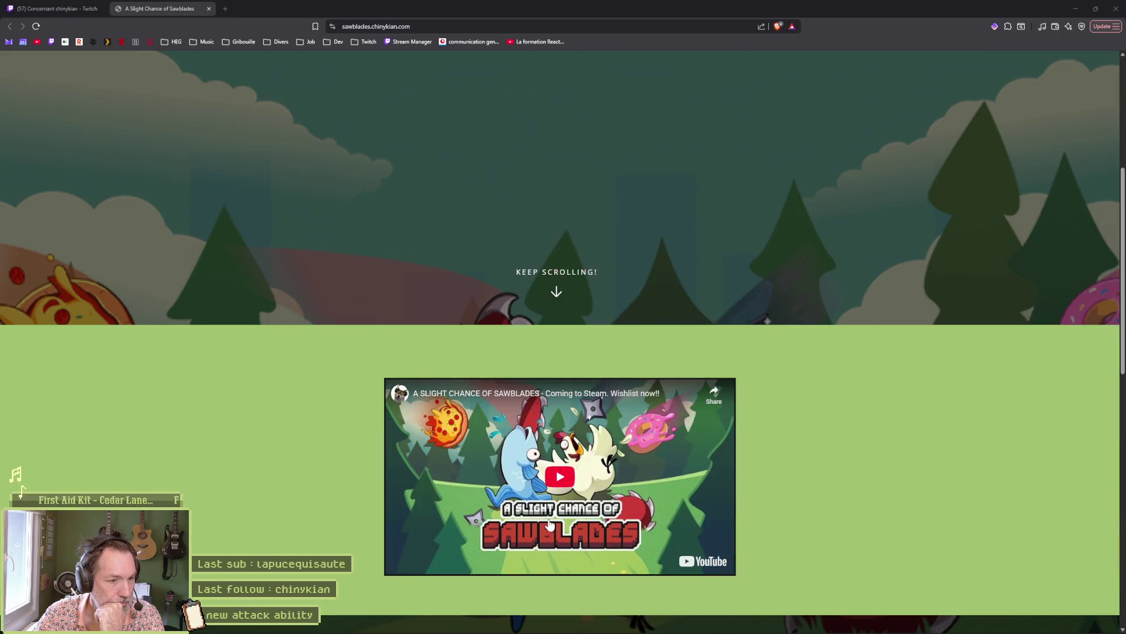
left_click(583, 504)
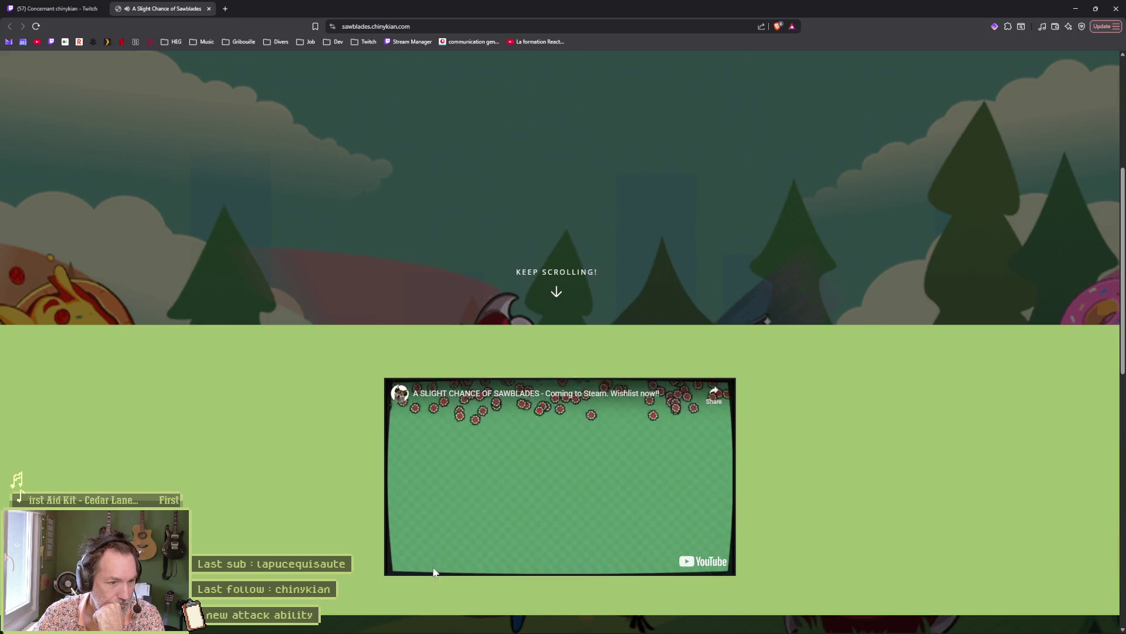